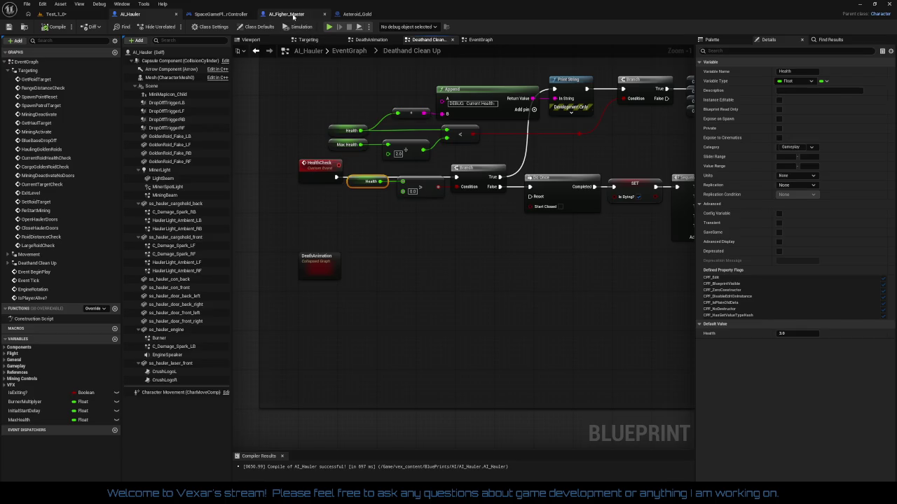
# Close the AI_Figher_Master blueprint tab and bring up Asteroid_Gold's Event Graph
pyautogui.click(280, 14)
pyautogui.click(323, 14)
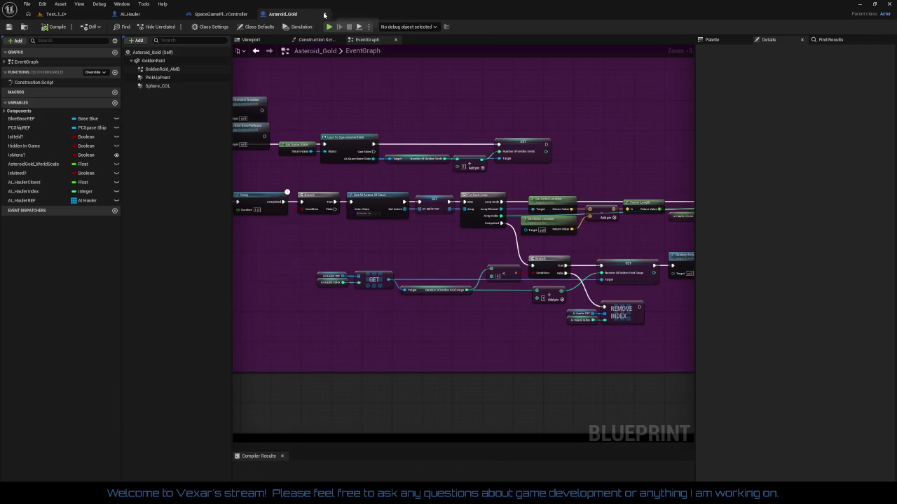
pyautogui.click(324, 14)
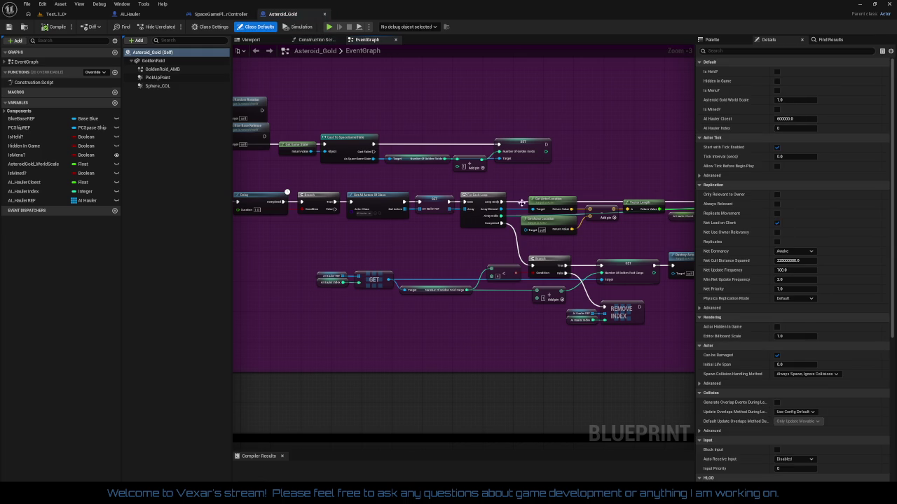
pyautogui.scroll(3, 474, 263)
pyautogui.moveTo(473, 264)
pyautogui.mouseDown()
pyautogui.moveTo(504, 224)
pyautogui.moveTo(334, 234)
pyautogui.mouseUp()
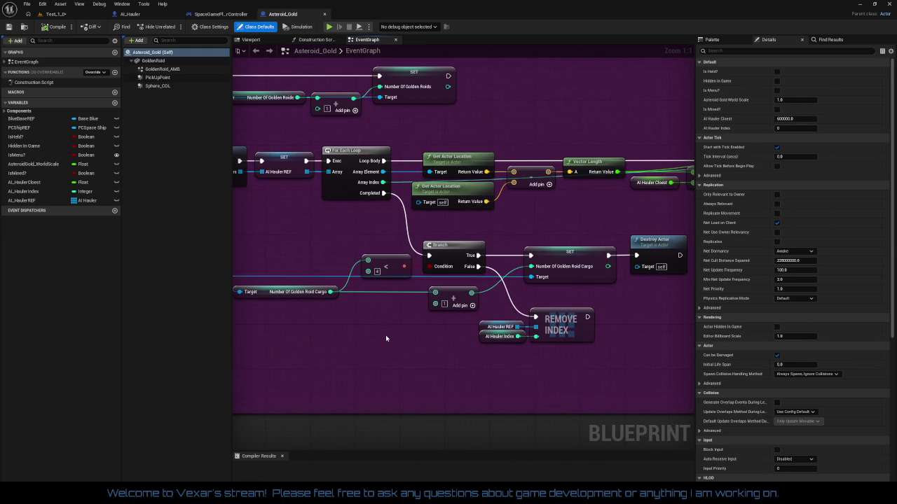
pyautogui.moveTo(399, 332)
pyautogui.mouseDown()
pyautogui.moveTo(732, 329)
pyautogui.moveTo(595, 312)
pyautogui.moveTo(296, 299)
pyautogui.moveTo(234, 287)
pyautogui.moveTo(266, 309)
pyautogui.moveTo(460, 298)
pyautogui.moveTo(502, 314)
pyautogui.moveTo(499, 330)
pyautogui.moveTo(161, 327)
pyautogui.moveTo(345, 306)
pyautogui.moveTo(469, 262)
pyautogui.moveTo(524, 286)
pyautogui.moveTo(551, 285)
pyautogui.moveTo(391, 289)
pyautogui.moveTo(539, 277)
pyautogui.mouseUp()
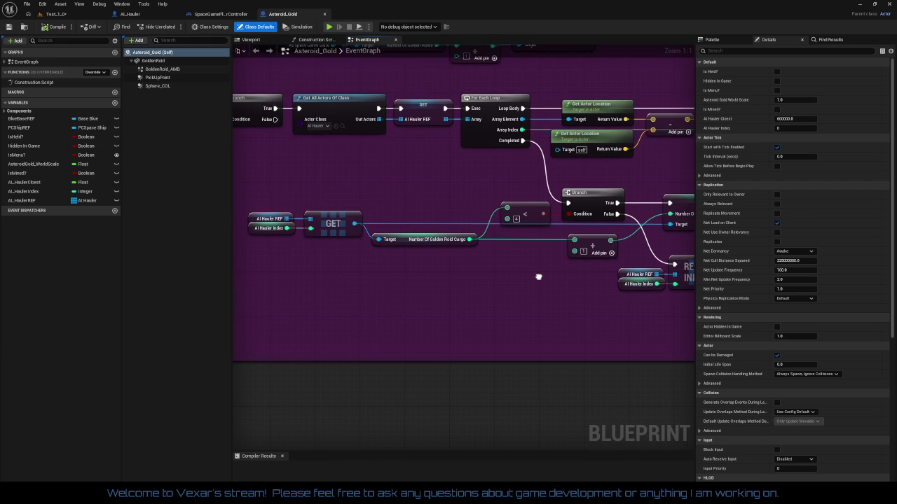
pyautogui.moveTo(538, 277)
pyautogui.mouseDown()
pyautogui.moveTo(512, 281)
pyautogui.moveTo(576, 308)
pyautogui.moveTo(607, 308)
pyautogui.moveTo(77, 312)
pyautogui.moveTo(576, 310)
pyautogui.mouseUp()
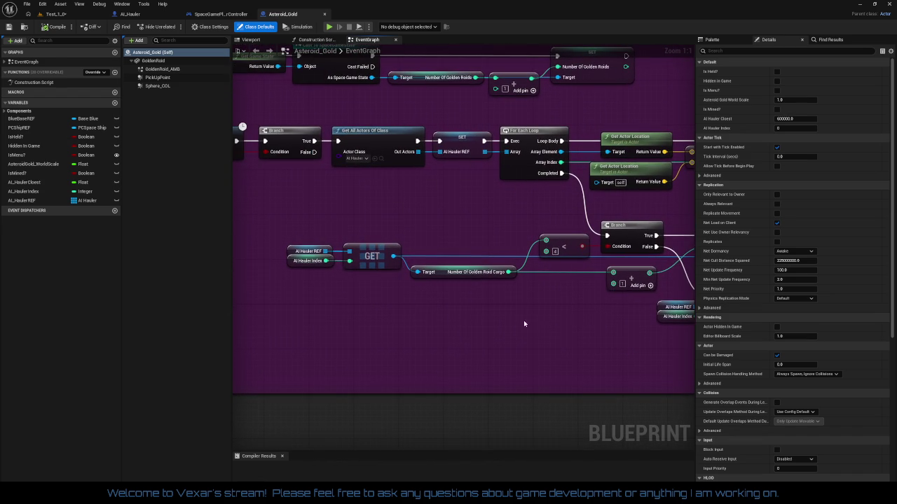
pyautogui.moveTo(436, 240)
pyautogui.mouseDown()
pyautogui.moveTo(487, 228)
pyautogui.moveTo(589, 236)
pyautogui.mouseUp()
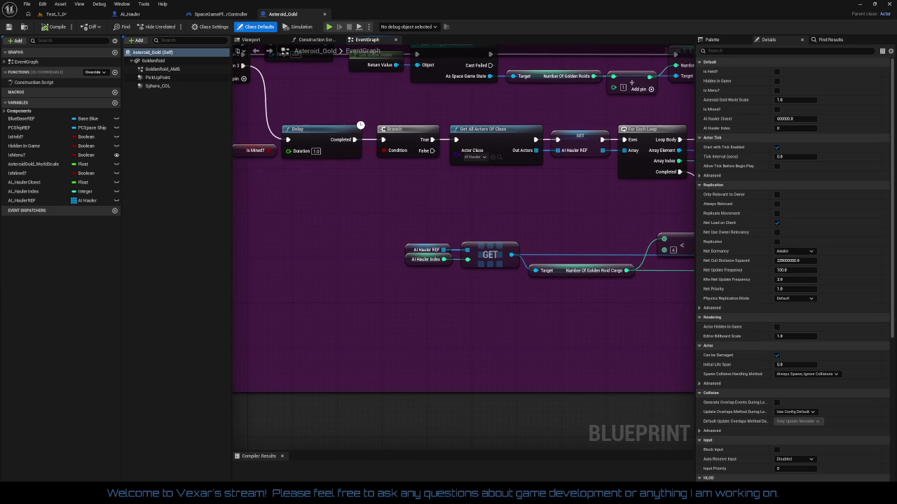
pyautogui.moveTo(571, 214)
pyautogui.mouseDown()
pyautogui.moveTo(579, 233)
pyautogui.moveTo(554, 239)
pyautogui.mouseUp()
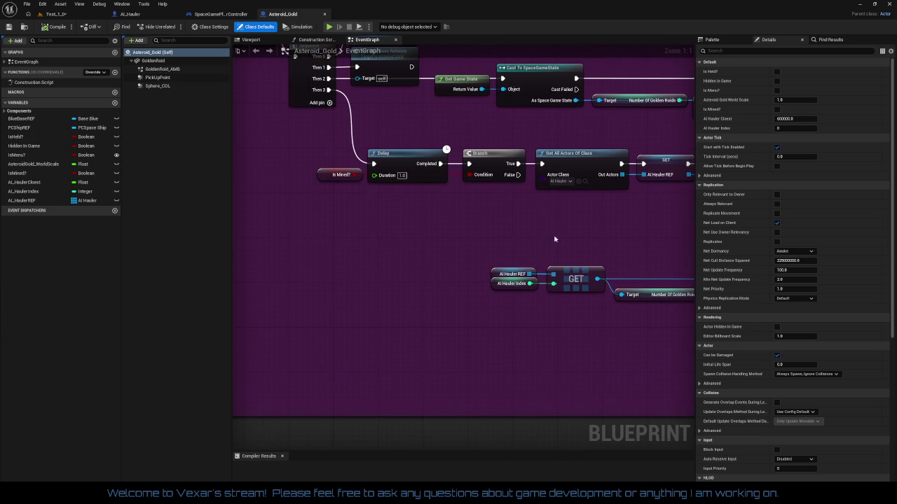
pyautogui.click(337, 176)
# Move the Get Actor Location, Vector Length, compare, Branch and SET nodes to a new spot
pyautogui.moveTo(476, 222); pyautogui.dragTo(401, 241)
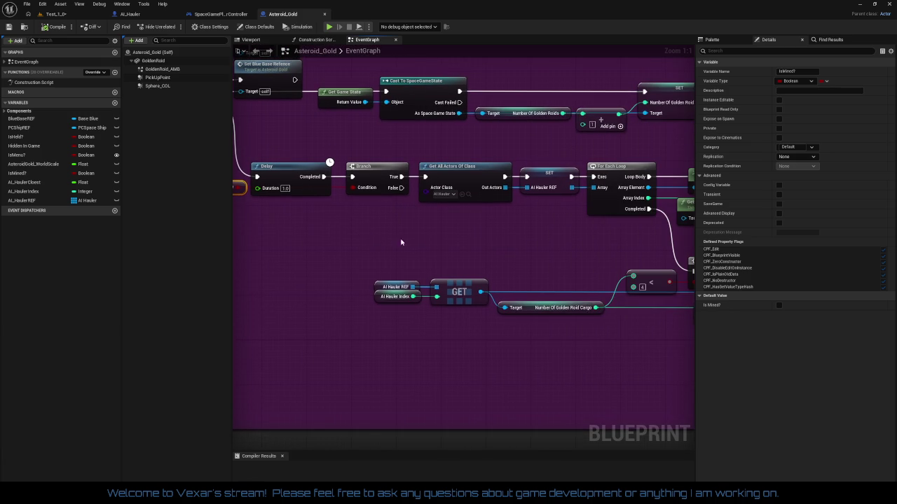
pyautogui.moveTo(463, 248); pyautogui.dragTo(357, 245)
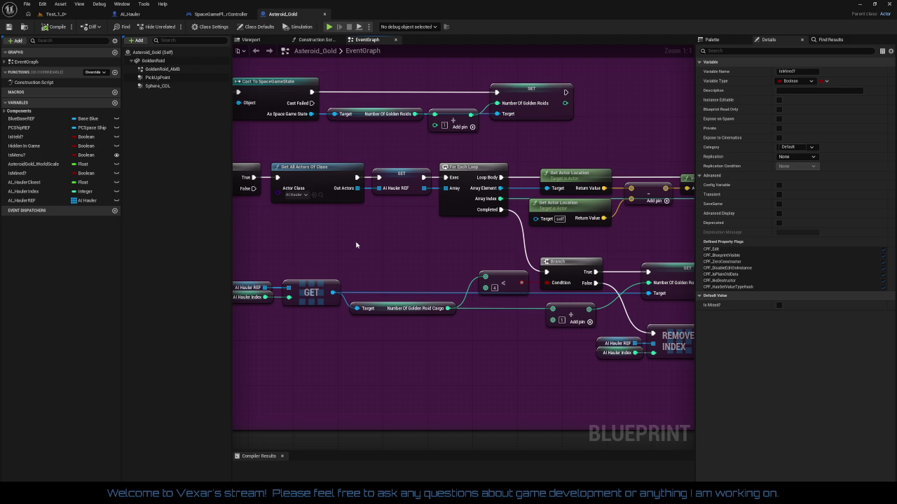
pyautogui.moveTo(356, 245)
pyautogui.mouseDown()
pyautogui.moveTo(601, 257)
pyautogui.moveTo(698, 284)
pyautogui.moveTo(711, 314)
pyautogui.moveTo(754, 332)
pyautogui.moveTo(886, 327)
pyautogui.moveTo(317, 284)
pyautogui.mouseUp()
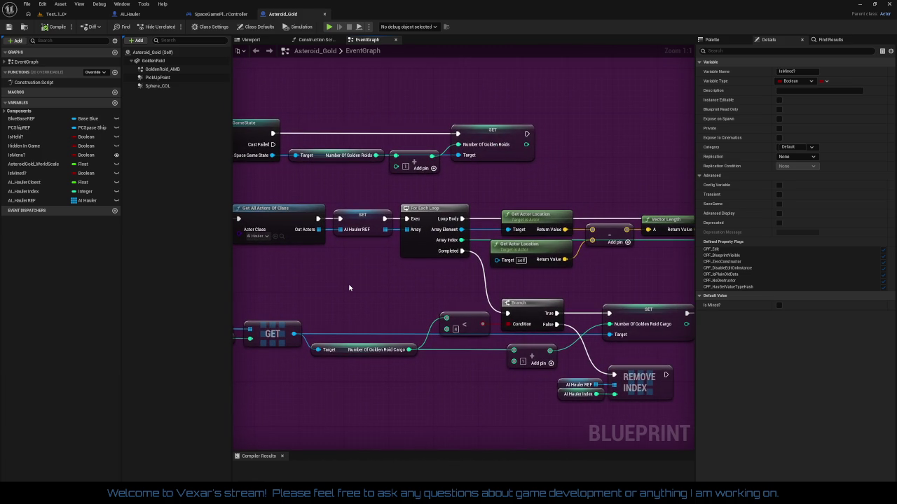
pyautogui.moveTo(349, 287)
pyautogui.mouseDown()
pyautogui.moveTo(536, 274)
pyautogui.moveTo(360, 248)
pyautogui.mouseUp()
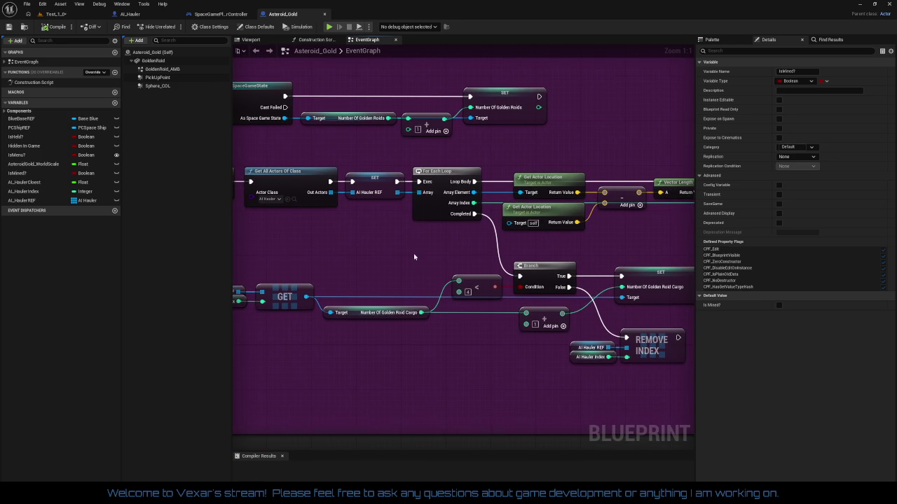
pyautogui.moveTo(414, 257)
pyautogui.mouseDown()
pyautogui.moveTo(43, 235)
pyautogui.moveTo(28, 221)
pyautogui.moveTo(245, 232)
pyautogui.mouseUp()
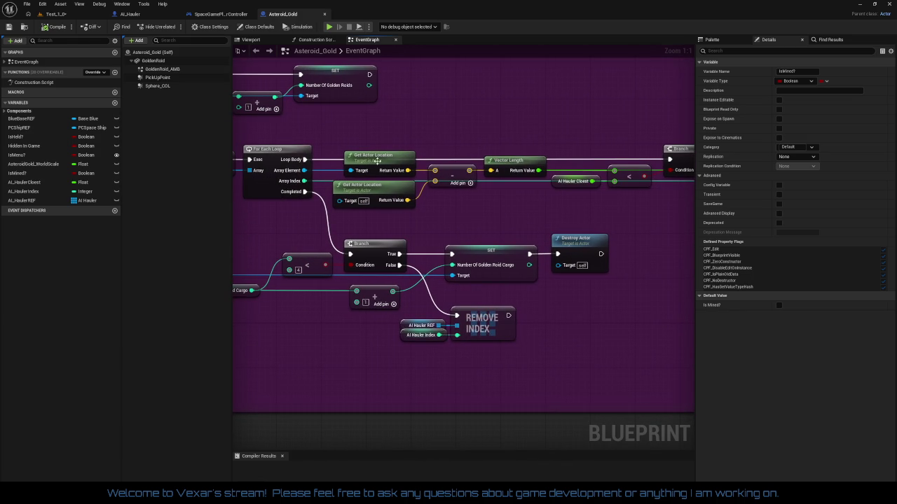
pyautogui.moveTo(369, 143)
pyautogui.mouseDown()
pyautogui.moveTo(688, 218)
pyautogui.moveTo(579, 208)
pyautogui.moveTo(642, 222)
pyautogui.moveTo(435, 219)
pyautogui.mouseUp()
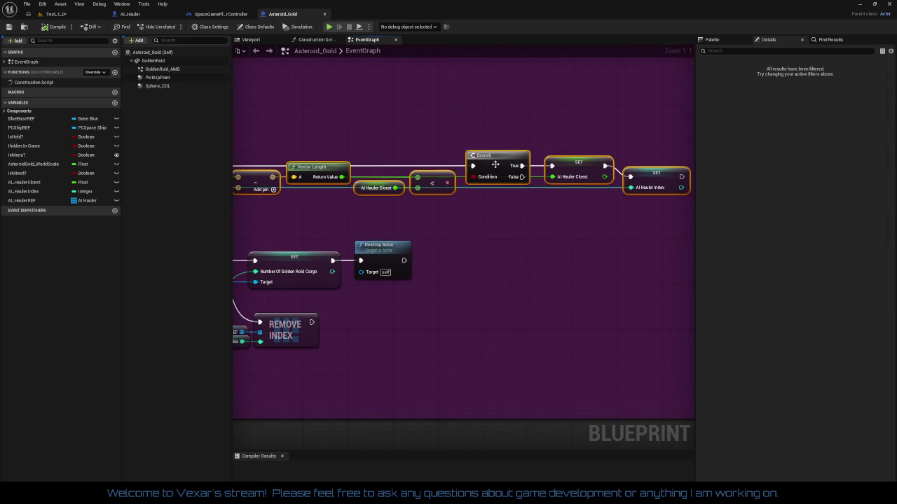
pyautogui.moveTo(589, 183)
pyautogui.mouseDown()
pyautogui.moveTo(564, 170)
pyautogui.moveTo(597, 165)
pyautogui.mouseUp()
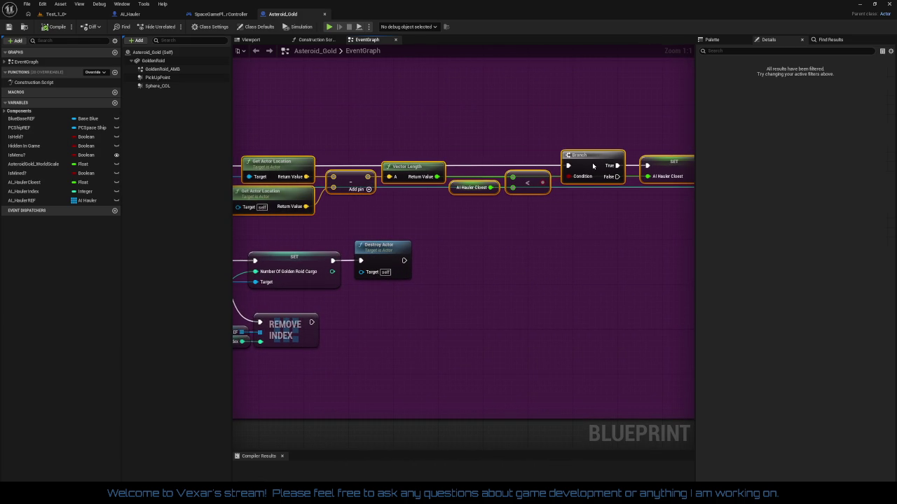
pyautogui.moveTo(239, 231)
pyautogui.mouseDown()
pyautogui.moveTo(481, 229)
pyautogui.moveTo(354, 224)
pyautogui.moveTo(458, 236)
pyautogui.mouseUp()
pyautogui.click(481, 229)
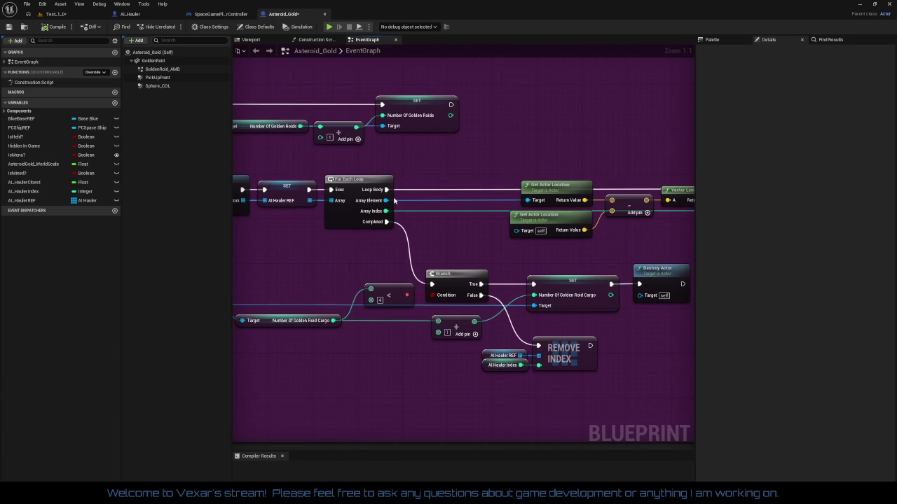
# Add an Is Valid node off the loop's Array Element
pyautogui.moveTo(385, 200); pyautogui.dragTo(466, 227)
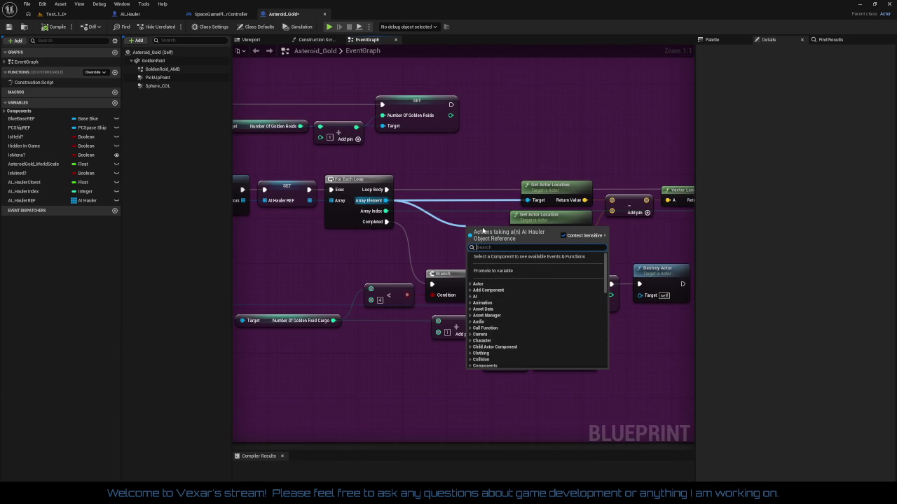
pyautogui.write('isv')
pyautogui.press('BackSpace')
pyautogui.write('val')
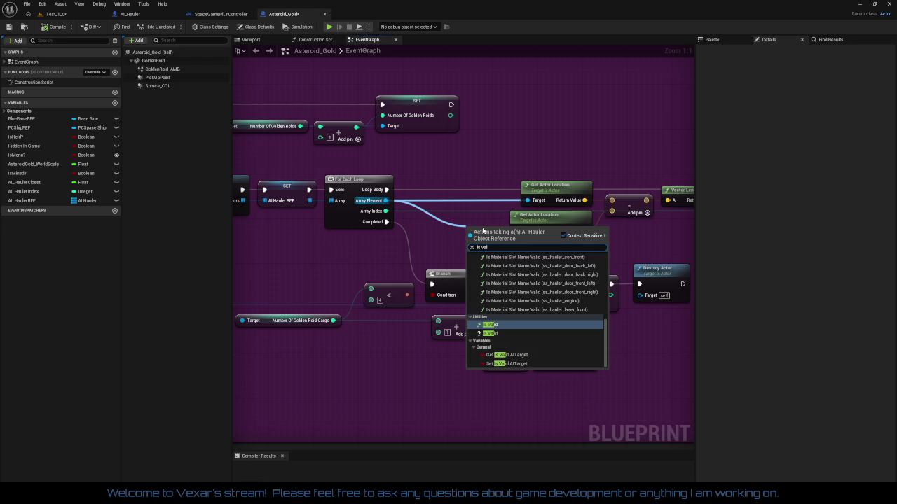
pyautogui.press('Down')
pyautogui.press('Return')
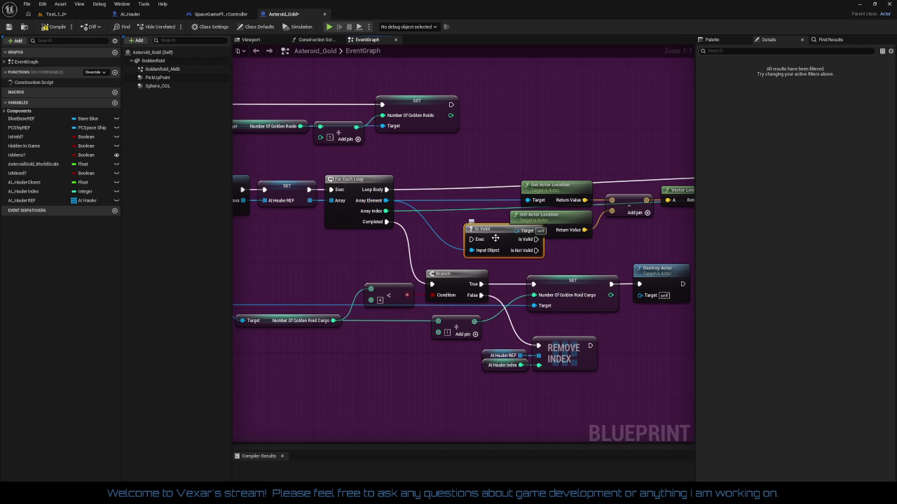
# Wire Loop Body through Is Valid into the Branch, then compile Asteroid_Gold
pyautogui.moveTo(471, 239); pyautogui.dragTo(386, 190)
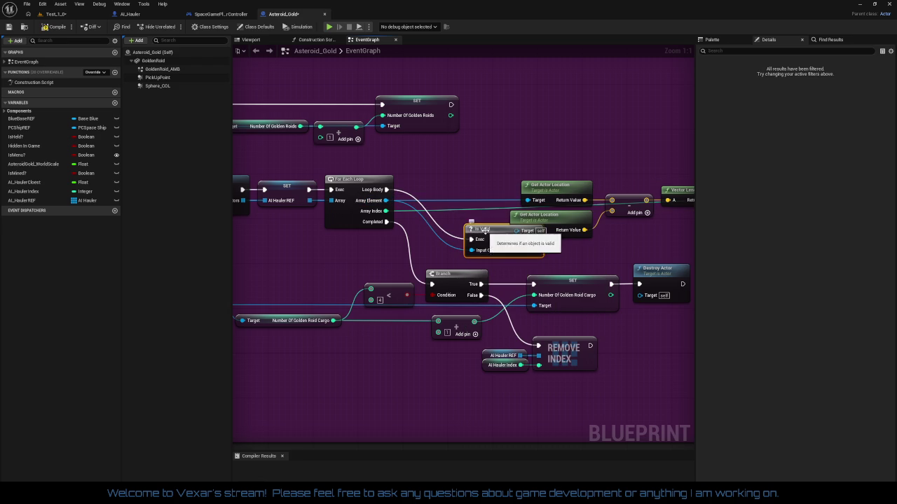
pyautogui.moveTo(483, 230)
pyautogui.mouseDown()
pyautogui.moveTo(438, 179)
pyautogui.moveTo(665, 195)
pyautogui.moveTo(650, 191)
pyautogui.mouseUp()
pyautogui.moveTo(423, 243)
pyautogui.mouseDown()
pyautogui.moveTo(479, 244)
pyautogui.moveTo(537, 212)
pyautogui.mouseUp()
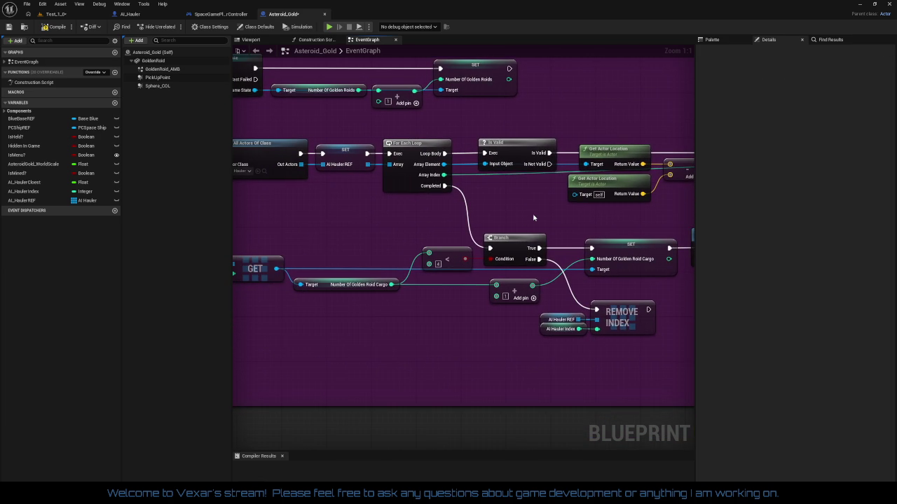
pyautogui.moveTo(328, 213); pyautogui.dragTo(357, 213)
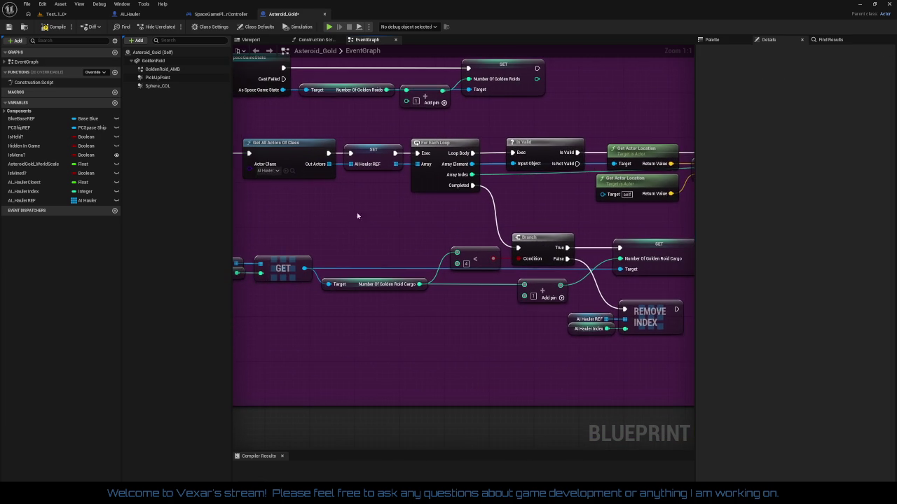
pyautogui.click(56, 28)
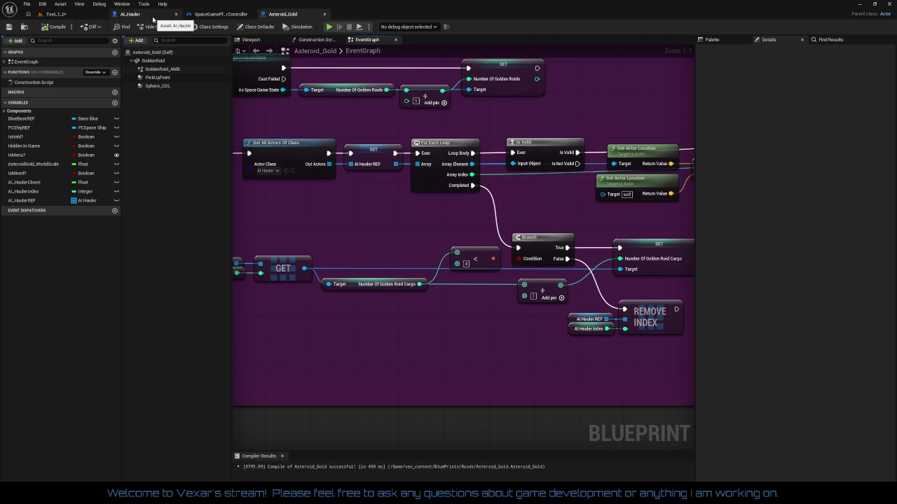
# Switch to AI_Hauler and review the Sequence and pause timer nodes in its clean-up graph
pyautogui.click(129, 14)
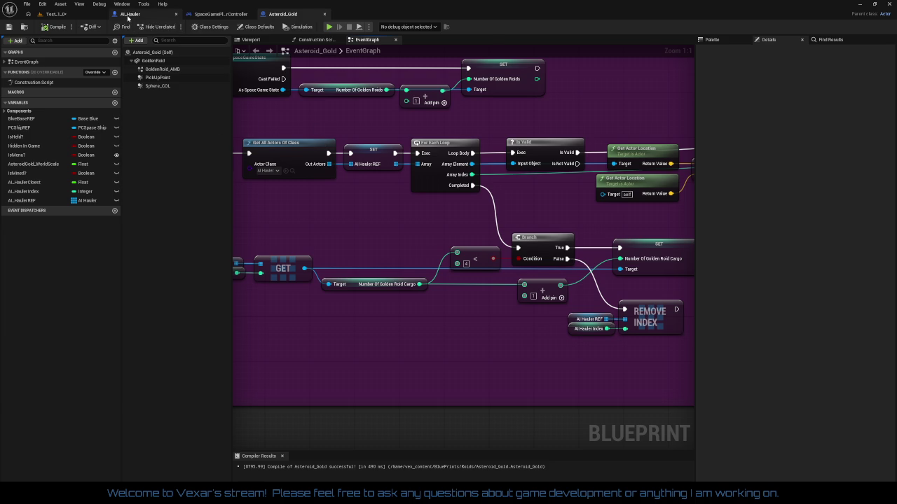
pyautogui.click(475, 239)
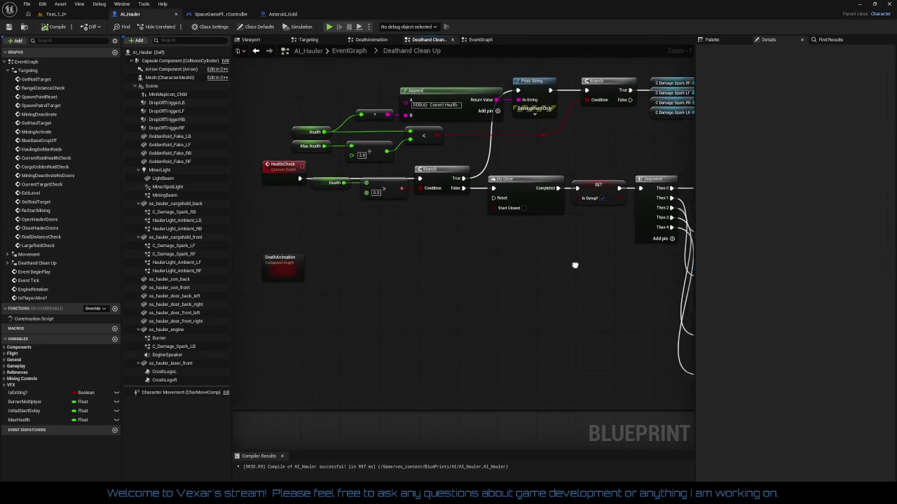
pyautogui.moveTo(475, 239); pyautogui.dragTo(325, 213)
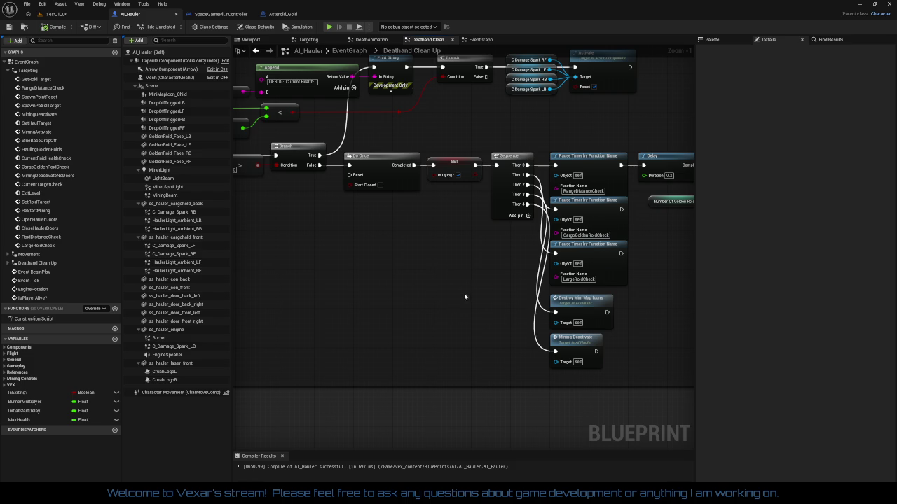
pyautogui.moveTo(464, 297)
pyautogui.mouseDown()
pyautogui.moveTo(633, 299)
pyautogui.moveTo(538, 284)
pyautogui.moveTo(464, 290)
pyautogui.mouseUp()
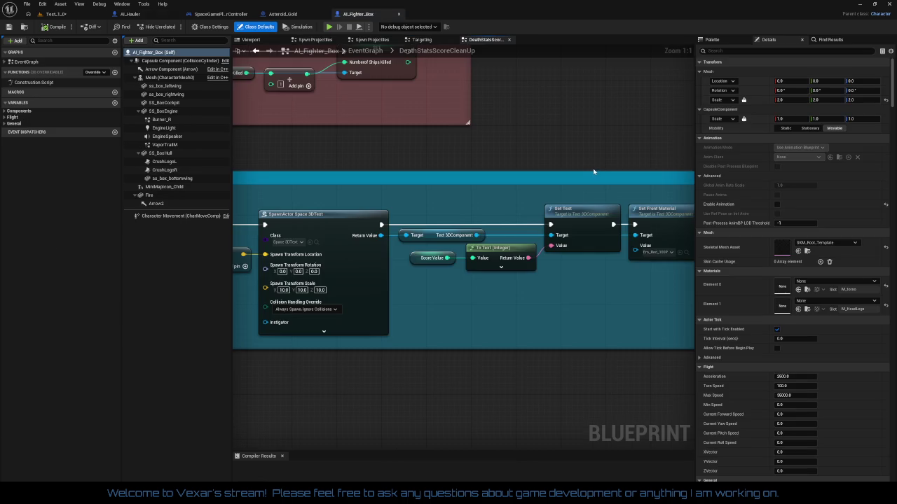
pyautogui.scroll(-5, 511, 138)
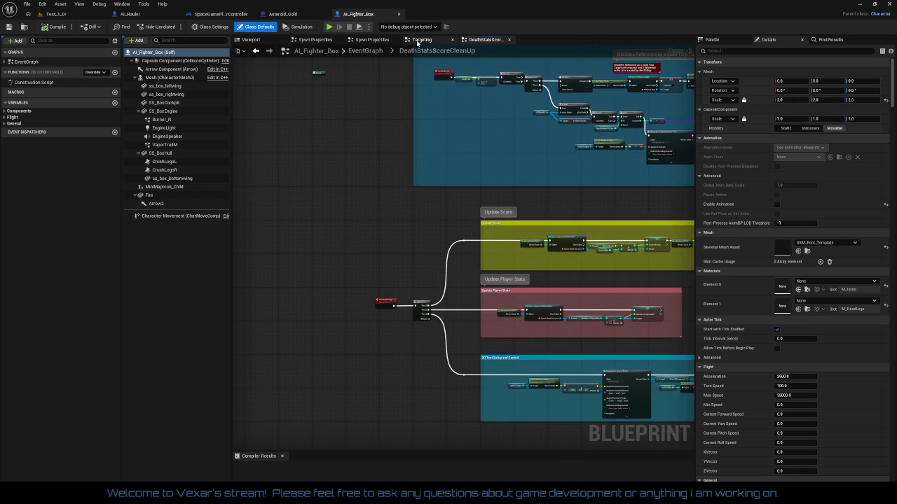
pyautogui.click(444, 41)
pyautogui.click(482, 39)
pyautogui.moveTo(309, 72)
pyautogui.mouseDown()
pyautogui.moveTo(370, 142)
pyautogui.moveTo(355, 136)
pyautogui.moveTo(367, 325)
pyautogui.moveTo(346, 246)
pyautogui.moveTo(391, 421)
pyautogui.moveTo(386, 273)
pyautogui.mouseUp()
pyautogui.click(367, 264)
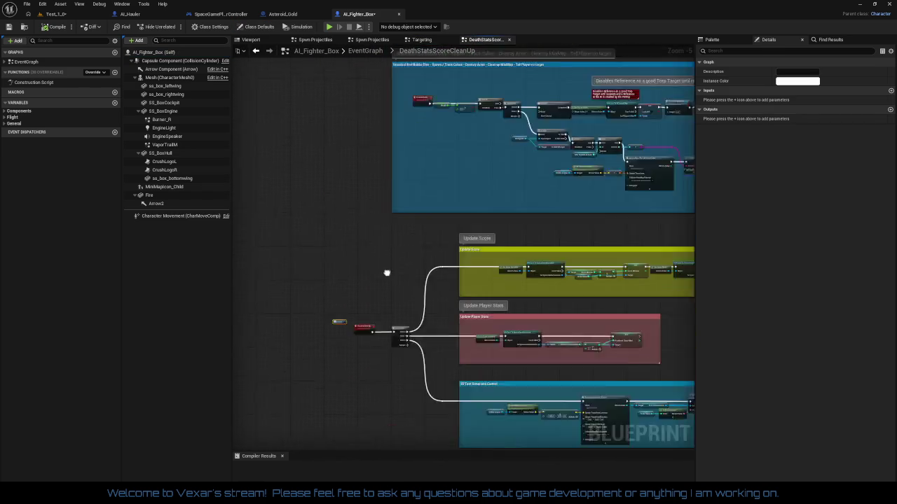
pyautogui.scroll(-3, 495, 256)
pyautogui.moveTo(495, 256); pyautogui.dragTo(315, 259)
pyautogui.scroll(2, 304, 347)
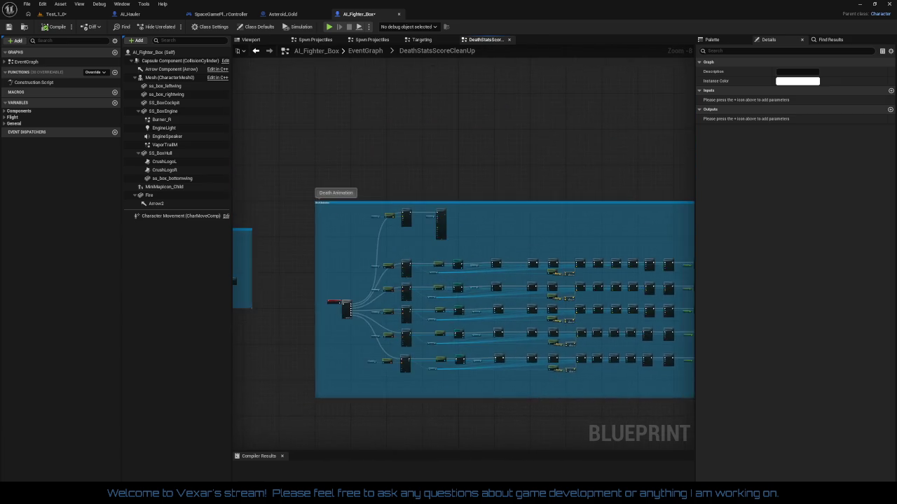
pyautogui.scroll(-1, 442, 223)
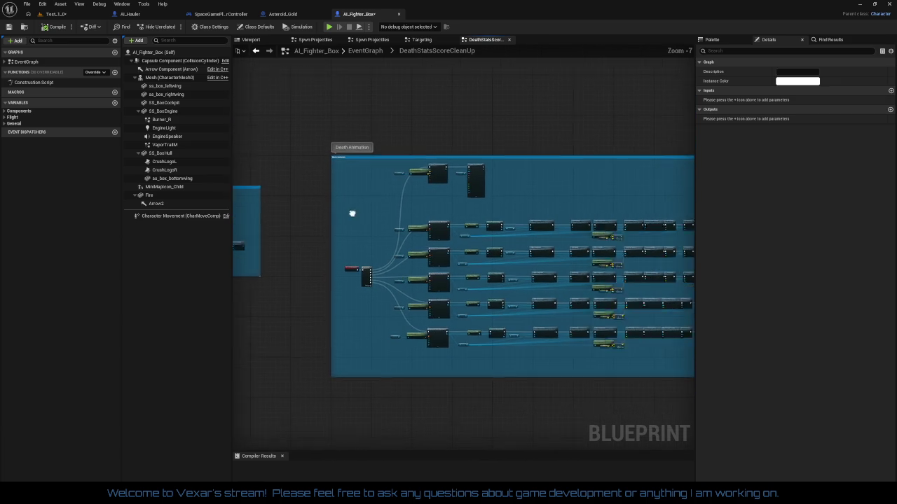
pyautogui.scroll(3, 367, 256)
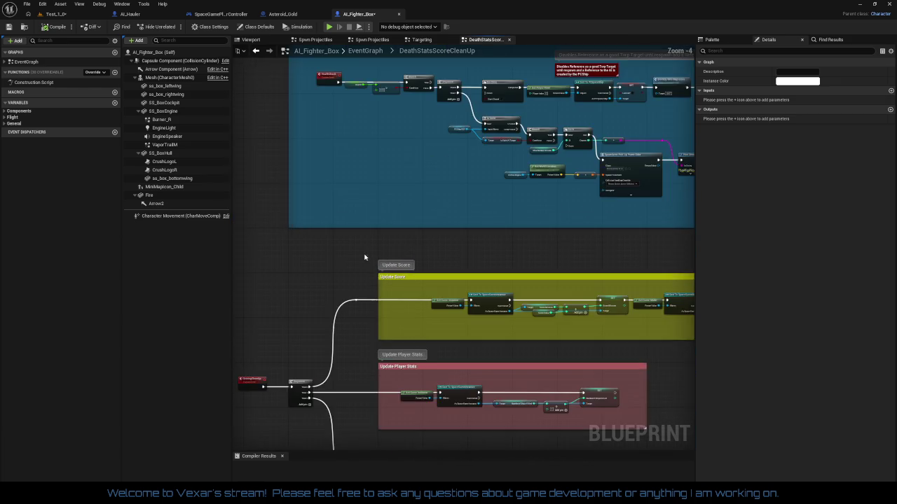
pyautogui.moveTo(523, 347)
pyautogui.mouseDown()
pyautogui.moveTo(523, 409)
pyautogui.moveTo(294, 337)
pyautogui.moveTo(238, 329)
pyautogui.moveTo(536, 344)
pyautogui.moveTo(530, 280)
pyautogui.moveTo(490, 443)
pyautogui.mouseUp()
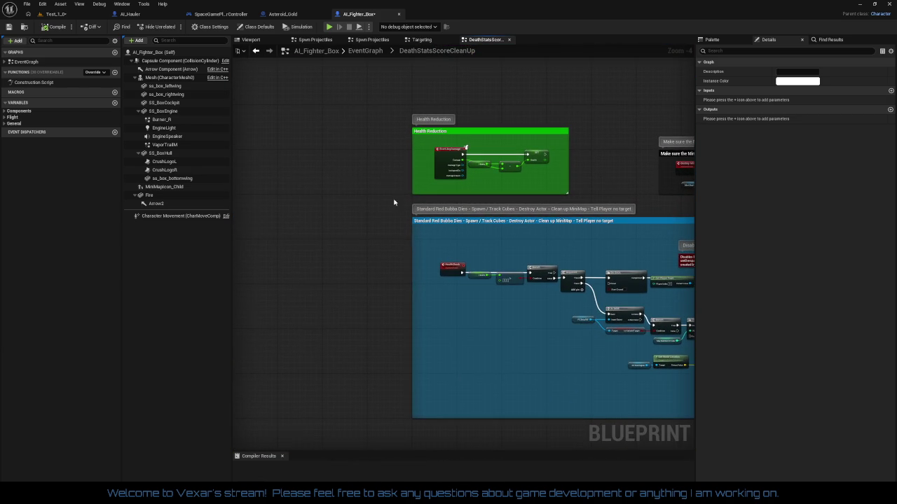
# In the Targeting graph, shift GetTarget, Branch and Get All Actors right, with Spawn Patrol Target above
pyautogui.click(422, 39)
pyautogui.moveTo(426, 120)
pyautogui.mouseDown()
pyautogui.moveTo(628, 162)
pyautogui.moveTo(628, 98)
pyautogui.mouseUp()
pyautogui.scroll(3, 449, 331)
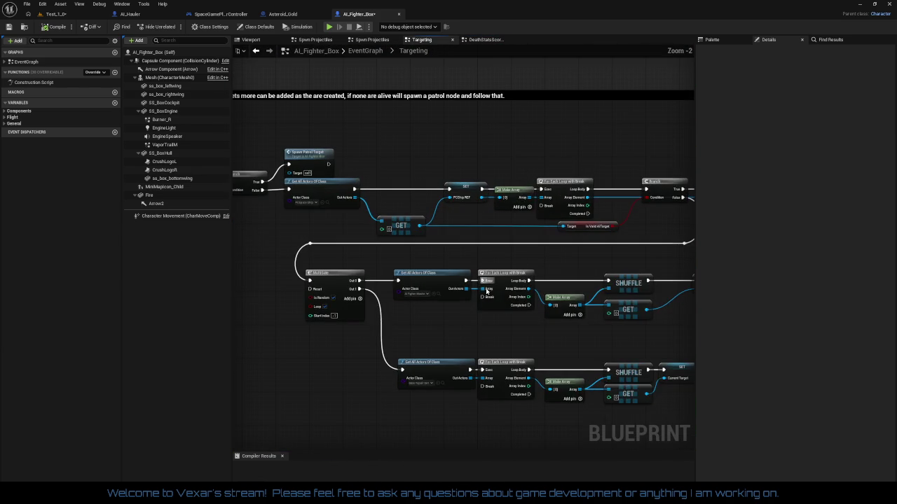
pyautogui.scroll(2, 453, 327)
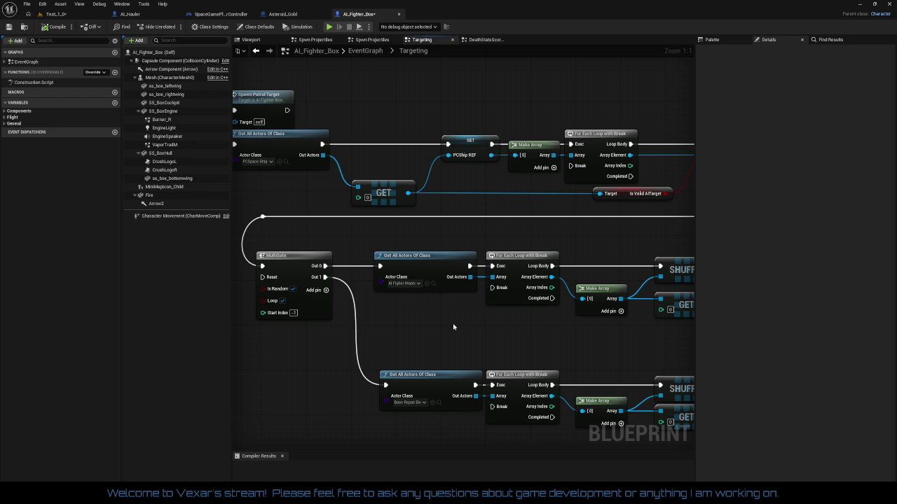
pyautogui.moveTo(453, 327)
pyautogui.mouseDown()
pyautogui.moveTo(637, 340)
pyautogui.moveTo(434, 340)
pyautogui.moveTo(226, 250)
pyautogui.mouseUp()
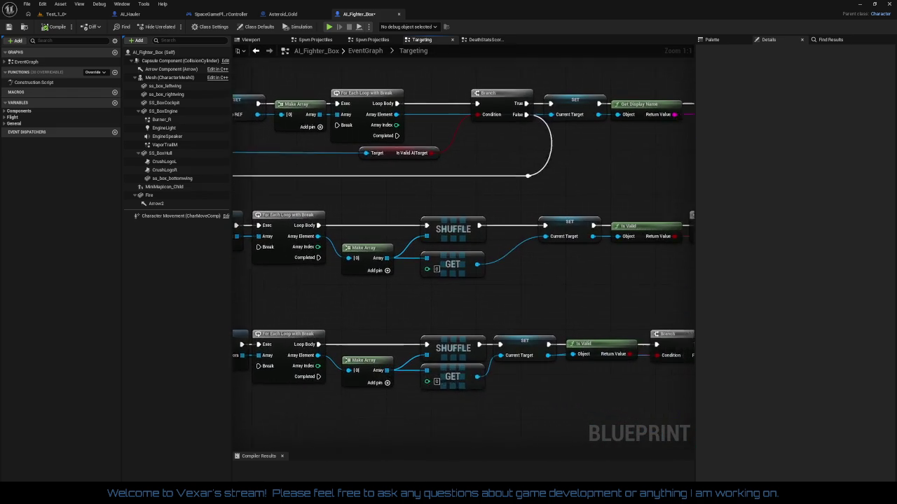
pyautogui.moveTo(226, 285)
pyautogui.mouseDown()
pyautogui.moveTo(217, 283)
pyautogui.moveTo(526, 314)
pyautogui.mouseUp()
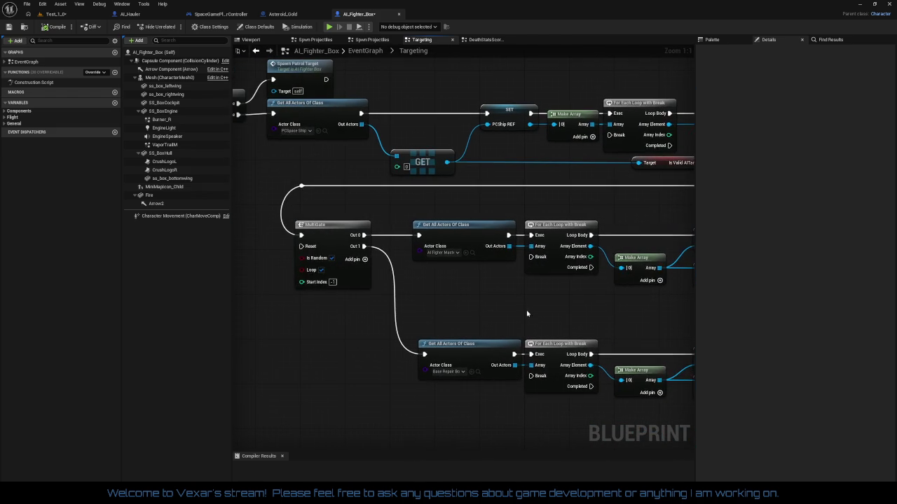
pyautogui.scroll(-1, 563, 306)
pyautogui.scroll(-1, 433, 327)
pyautogui.moveTo(426, 337); pyautogui.dragTo(426, 363)
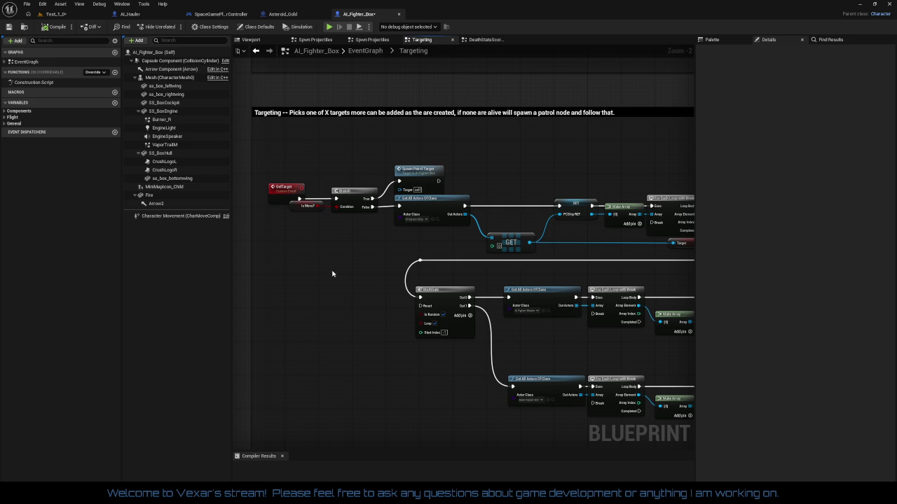
pyautogui.moveTo(294, 174)
pyautogui.mouseDown()
pyautogui.moveTo(376, 215)
pyautogui.moveTo(470, 231)
pyautogui.moveTo(434, 223)
pyautogui.mouseUp()
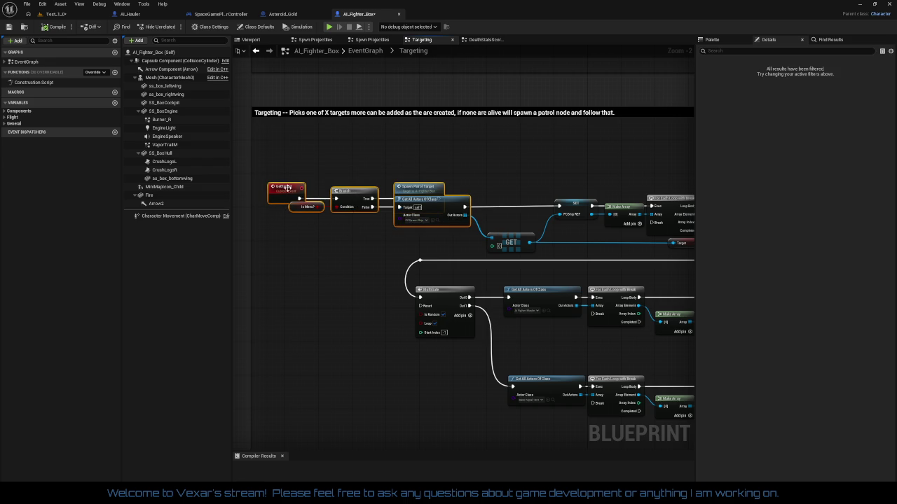
pyautogui.moveTo(288, 189); pyautogui.dragTo(393, 227)
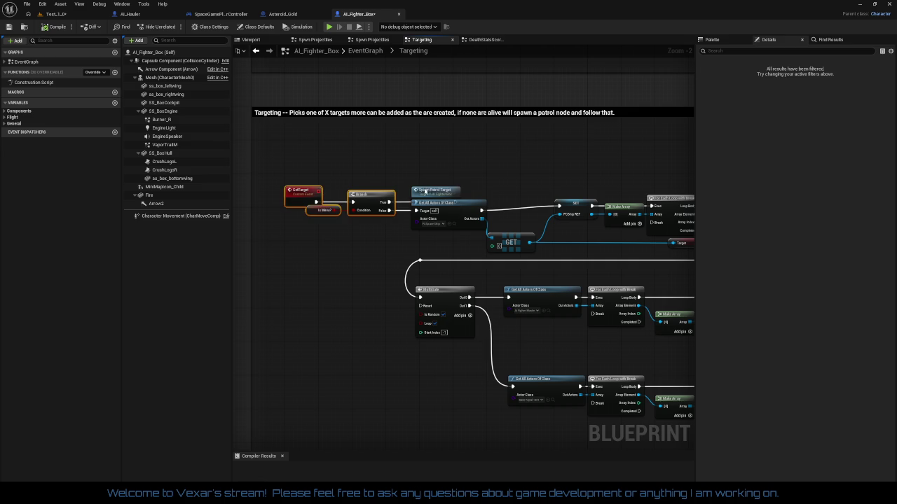
pyautogui.moveTo(425, 191); pyautogui.dragTo(427, 157)
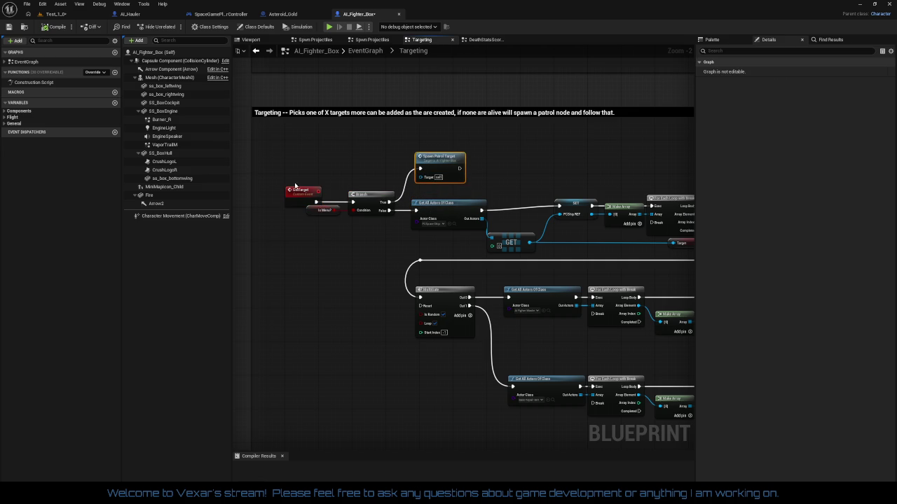
# Fine-tune the positions of GetTarget, Branch, Get All Actors and Spawn Patrol Target
pyautogui.moveTo(295, 185)
pyautogui.mouseDown()
pyautogui.moveTo(483, 234)
pyautogui.moveTo(430, 235)
pyautogui.moveTo(431, 224)
pyautogui.moveTo(452, 240)
pyautogui.moveTo(449, 214)
pyautogui.mouseUp()
pyautogui.click(308, 230)
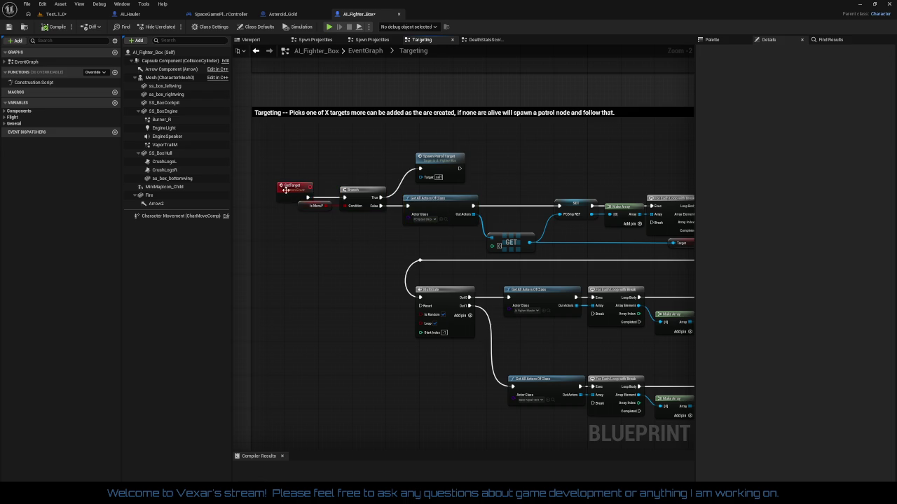
pyautogui.moveTo(286, 190); pyautogui.dragTo(293, 189)
pyautogui.click(310, 229)
pyautogui.moveTo(437, 160); pyautogui.dragTo(423, 168)
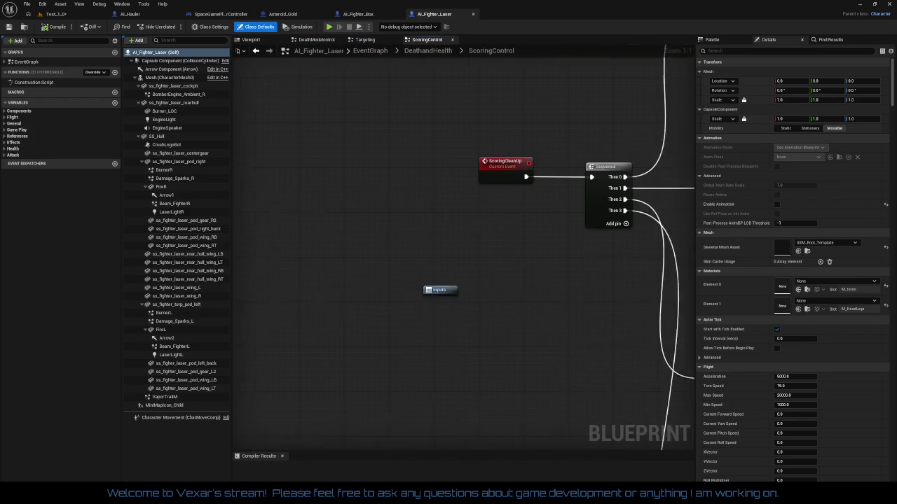
# Look over AI_Fighter_Laser's Targeting graph around its Branch, Is Valid and Spawn Patrol Target nodes
pyautogui.moveTo(463, 218); pyautogui.dragTo(451, 161)
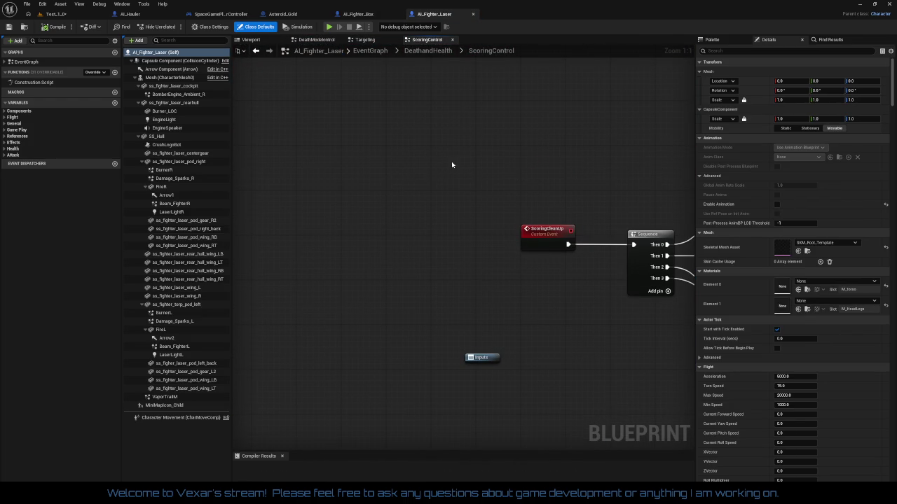
pyautogui.click(364, 40)
pyautogui.scroll(5, 405, 273)
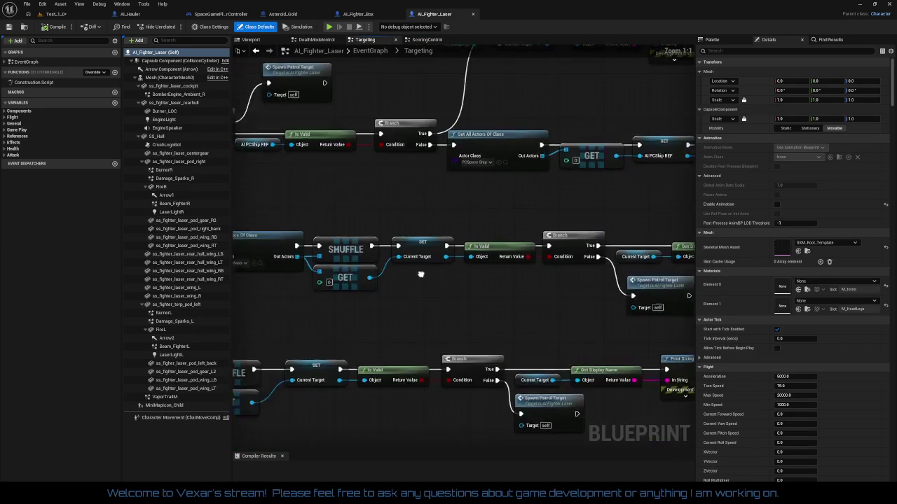
pyautogui.moveTo(462, 316); pyautogui.dragTo(460, 287)
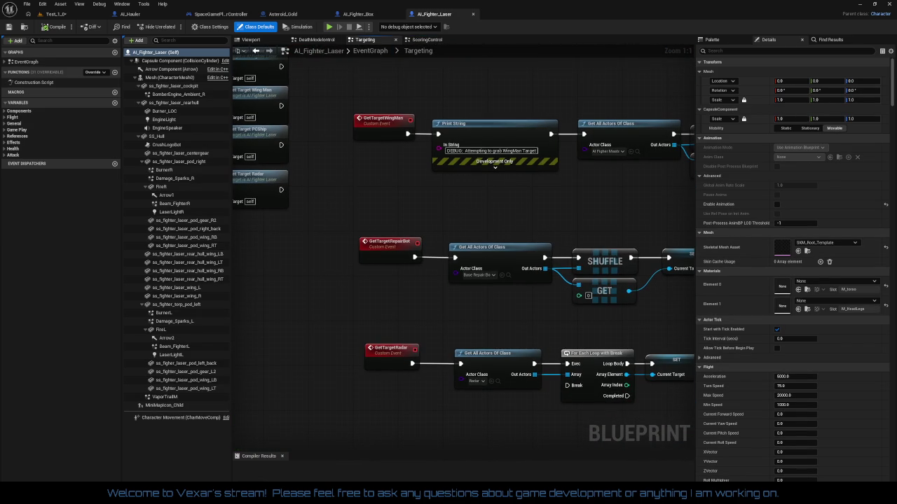
pyautogui.moveTo(680, 287)
pyautogui.mouseDown()
pyautogui.moveTo(685, 418)
pyautogui.moveTo(705, 470)
pyautogui.moveTo(706, 346)
pyautogui.moveTo(326, 240)
pyautogui.moveTo(146, 207)
pyautogui.mouseUp()
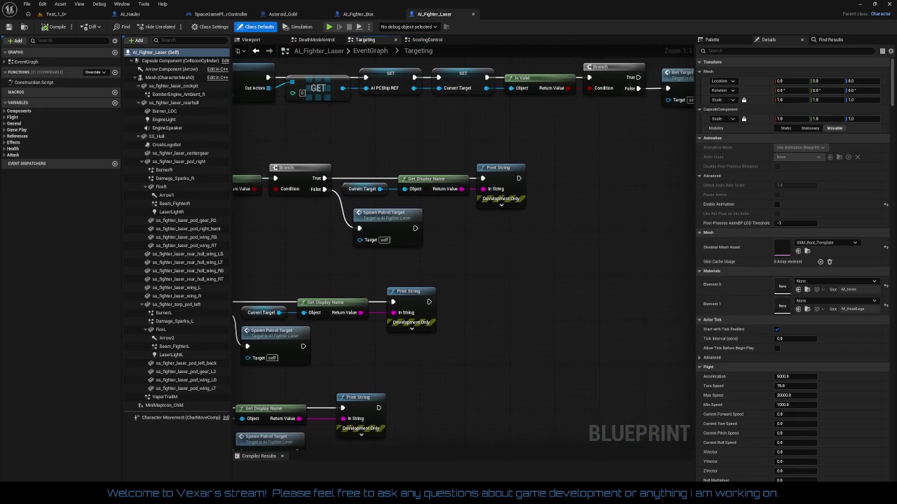
pyautogui.moveTo(578, 233); pyautogui.dragTo(690, 243)
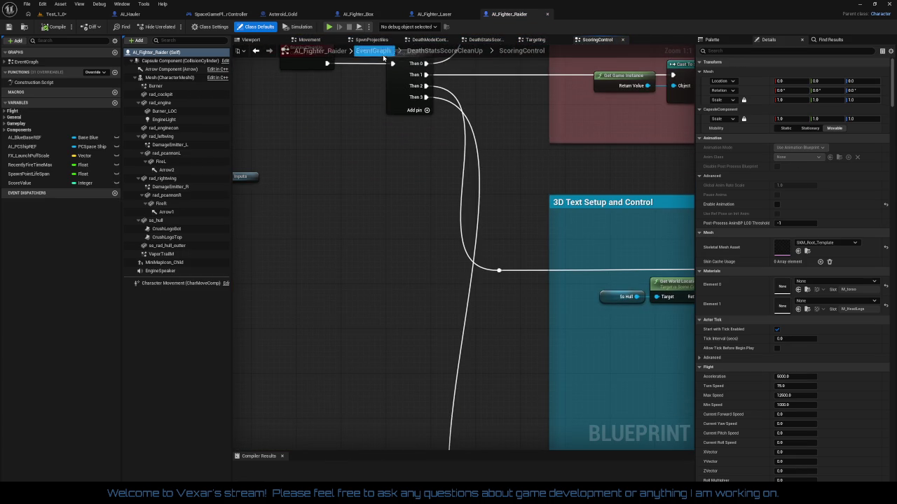
# Inspect AI_Fighter_Raider's Targeting graph, including the full GetTargetRadar chain
pyautogui.click(534, 39)
pyautogui.scroll(-4, 506, 107)
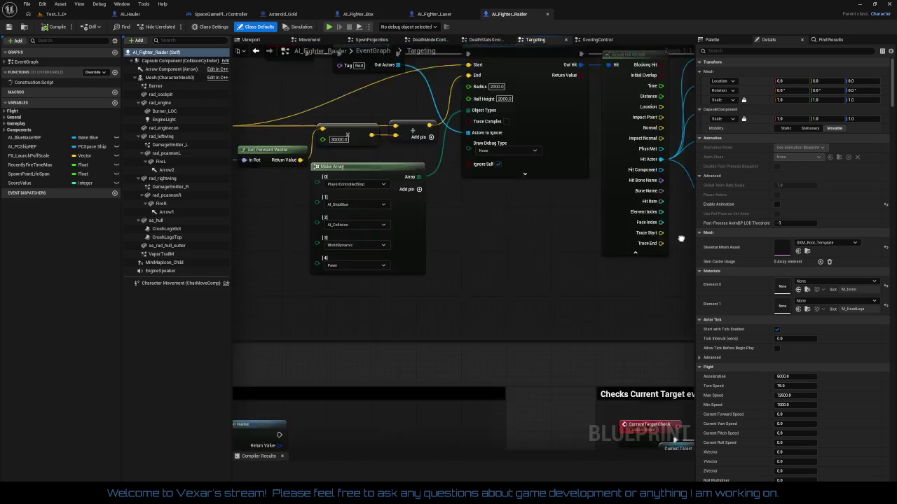
pyautogui.scroll(4, 370, 229)
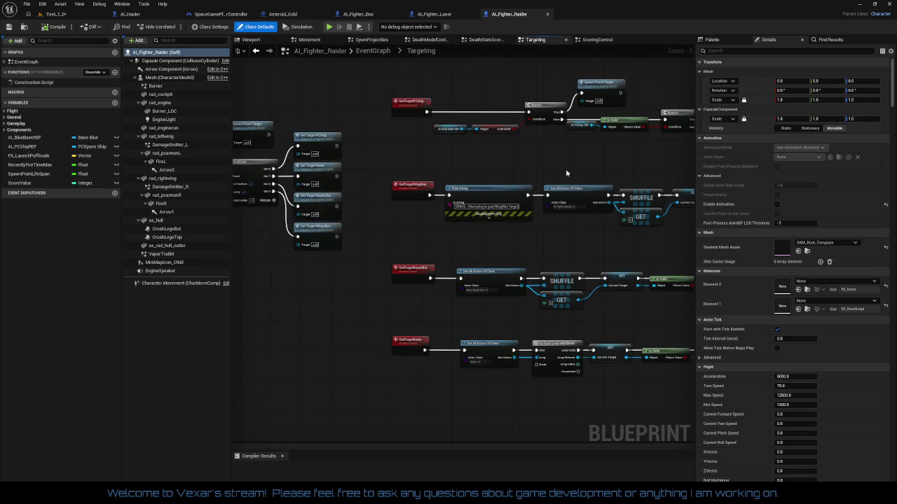
pyautogui.moveTo(480, 289)
pyautogui.mouseDown()
pyautogui.moveTo(480, 241)
pyautogui.moveTo(483, 351)
pyautogui.moveTo(262, 306)
pyautogui.moveTo(239, 266)
pyautogui.mouseUp()
pyautogui.scroll(-4, 489, 273)
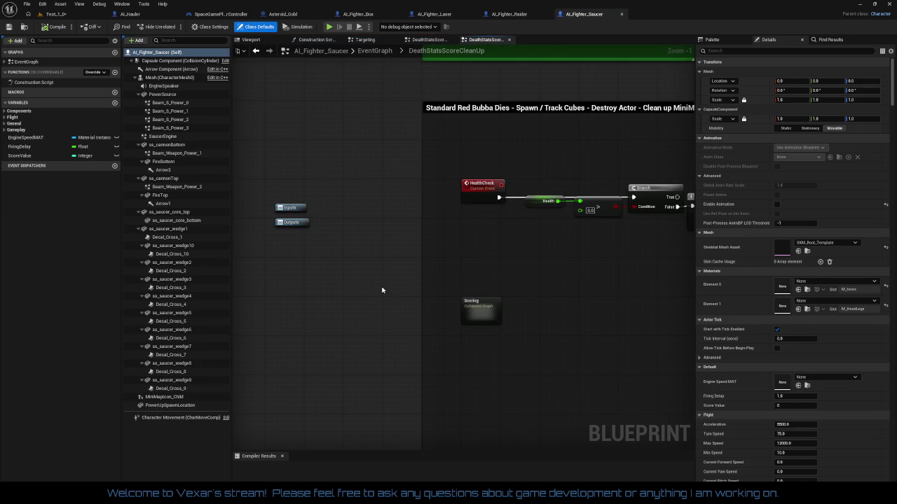
# Review the Saucer Targeting graph's Checks Current Target comment and SET, Branch, IsValid and SHUFFLE nodes
pyautogui.click(365, 39)
pyautogui.moveTo(457, 256)
pyautogui.mouseDown()
pyautogui.moveTo(617, 246)
pyautogui.moveTo(594, 221)
pyautogui.moveTo(610, 102)
pyautogui.mouseUp()
pyautogui.scroll(-1, 515, 245)
pyautogui.scroll(4, 410, 242)
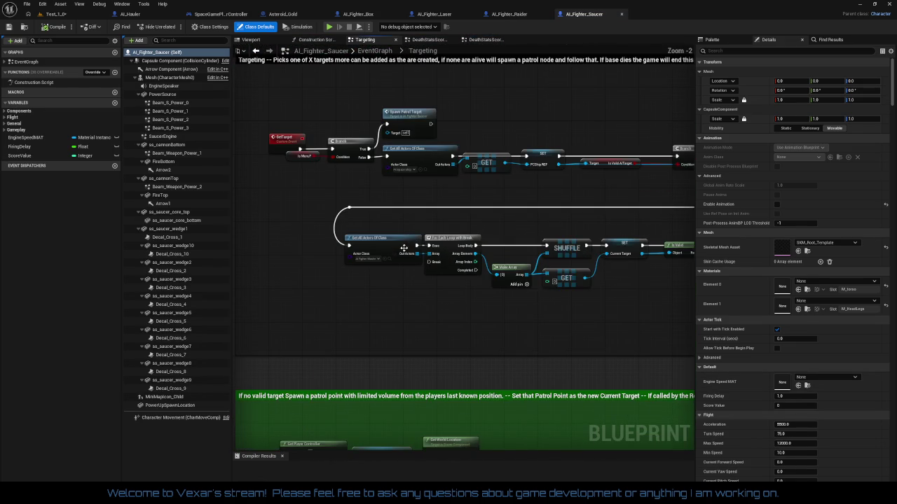
pyautogui.moveTo(413, 281)
pyautogui.mouseDown()
pyautogui.moveTo(386, 372)
pyautogui.moveTo(260, 254)
pyautogui.moveTo(487, 262)
pyautogui.mouseUp()
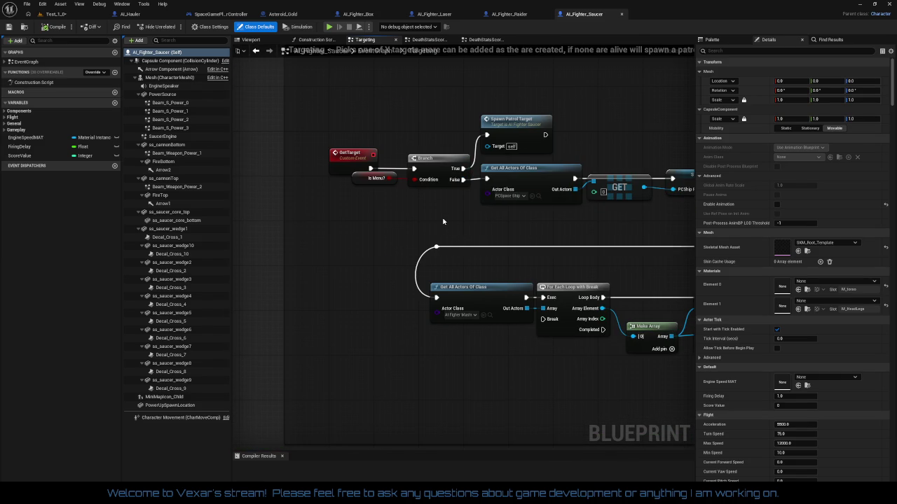
pyautogui.moveTo(443, 221)
pyautogui.mouseDown()
pyautogui.moveTo(378, 221)
pyautogui.moveTo(390, 220)
pyautogui.mouseUp()
pyautogui.scroll(-3, 390, 219)
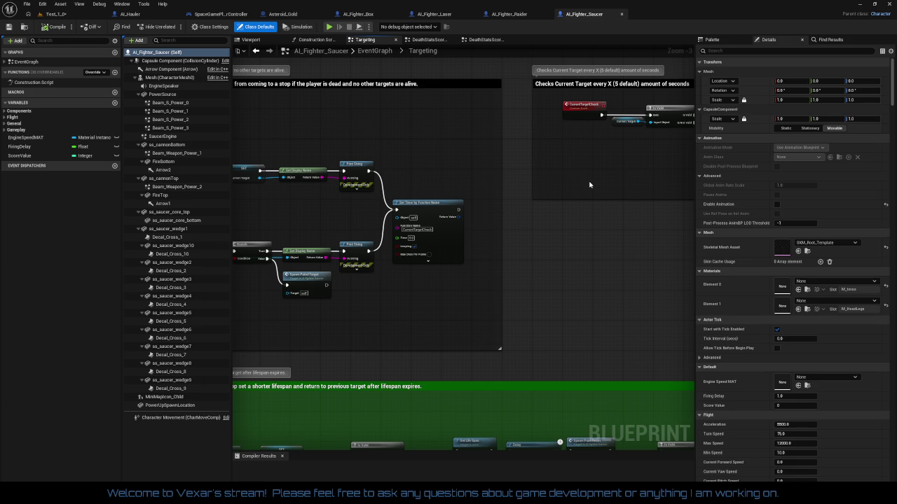
# Close the AI_Fighter_Box, AI_Fighter_Laser and AI_Fighter_Saucer blueprint tabs
pyautogui.click(399, 15)
pyautogui.click(399, 15)
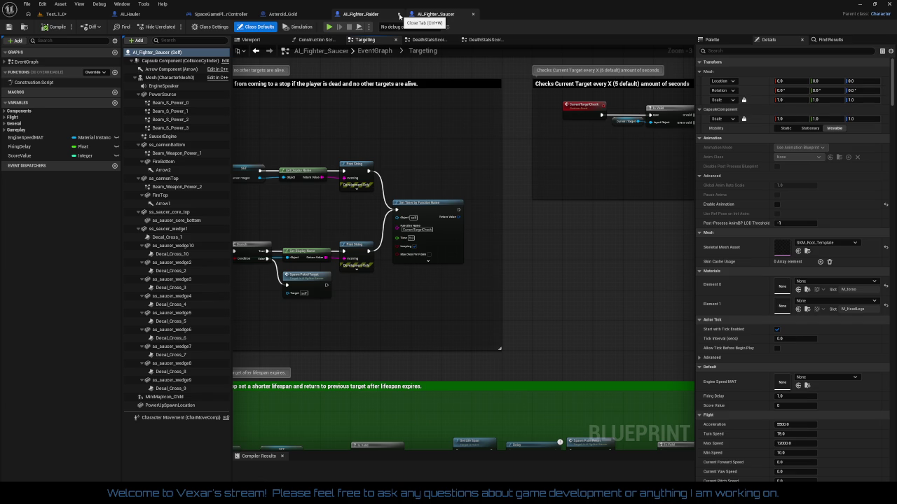
pyautogui.click(473, 14)
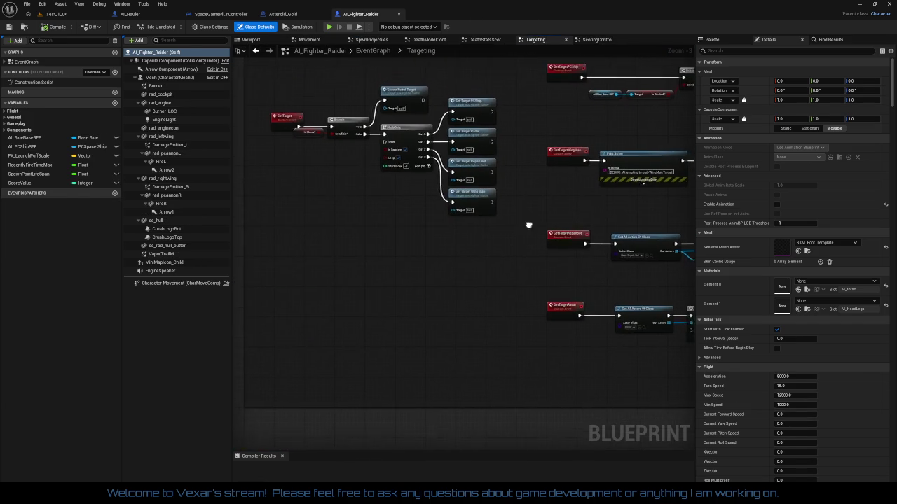
# Check the GetTarget, Is Menu? and Branch nodes in Targeting, then compile AI_Fighter_Raider
pyautogui.scroll(3, 387, 245)
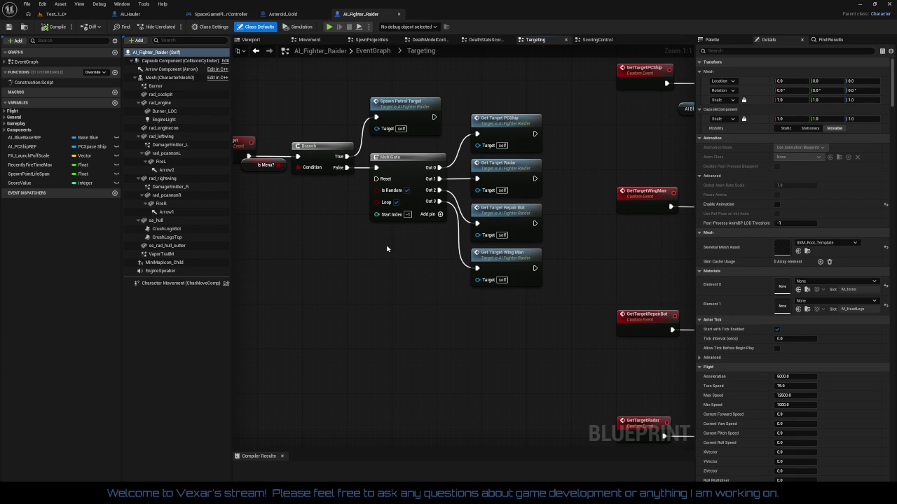
pyautogui.moveTo(386, 248)
pyautogui.mouseDown()
pyautogui.moveTo(470, 233)
pyautogui.moveTo(462, 245)
pyautogui.mouseUp()
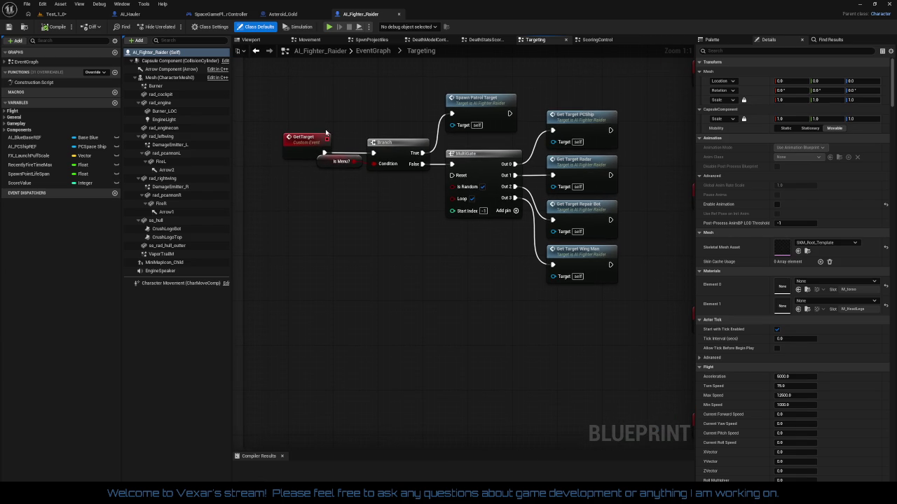
pyautogui.moveTo(325, 131)
pyautogui.mouseDown()
pyautogui.moveTo(406, 164)
pyautogui.moveTo(417, 200)
pyautogui.mouseUp()
pyautogui.click(448, 241)
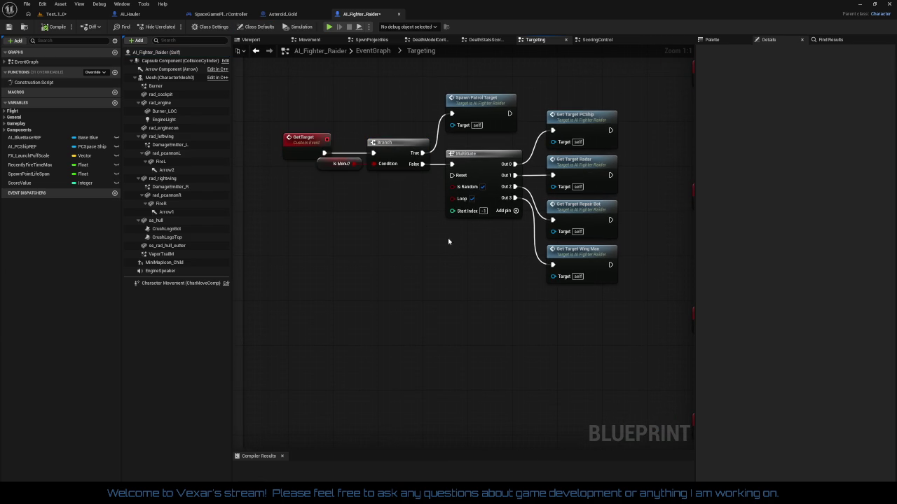
pyautogui.moveTo(448, 241); pyautogui.dragTo(420, 247)
pyautogui.scroll(-2, 454, 254)
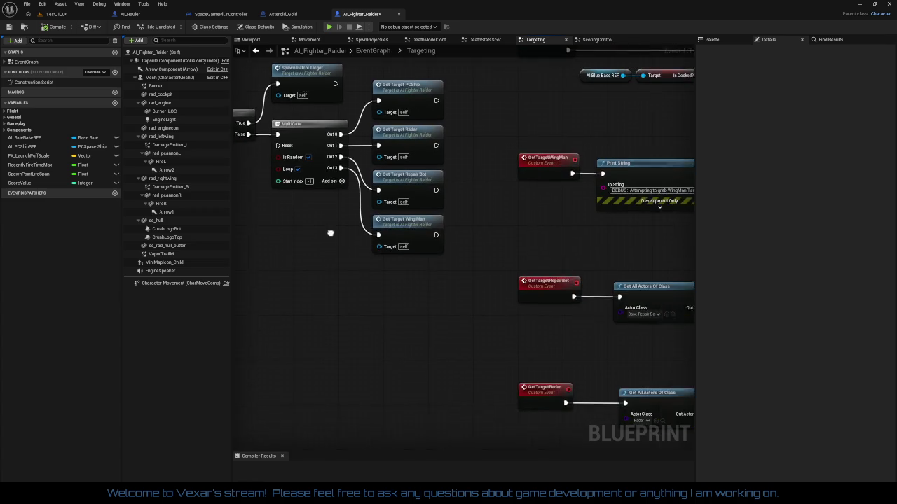
pyautogui.moveTo(402, 283)
pyautogui.mouseDown()
pyautogui.moveTo(364, 252)
pyautogui.moveTo(452, 273)
pyautogui.mouseUp()
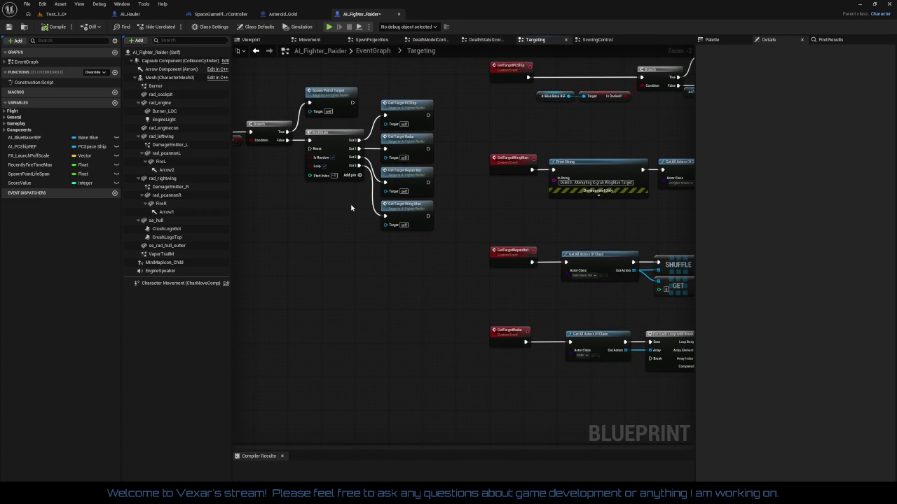
pyautogui.click(57, 28)
pyautogui.scroll(2, 354, 238)
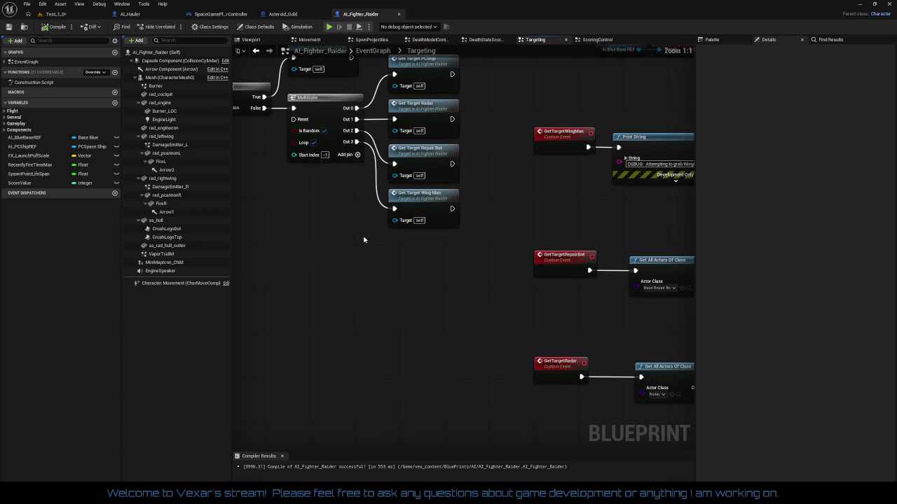
# Add a fifth output pin to the MultiGate node
pyautogui.click(357, 154)
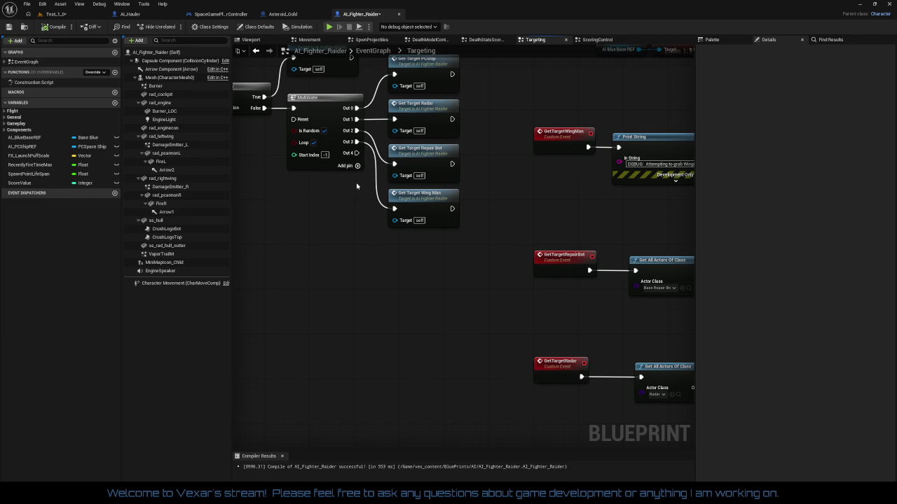
pyautogui.moveTo(365, 248); pyautogui.dragTo(348, 213)
pyautogui.scroll(-4, 348, 213)
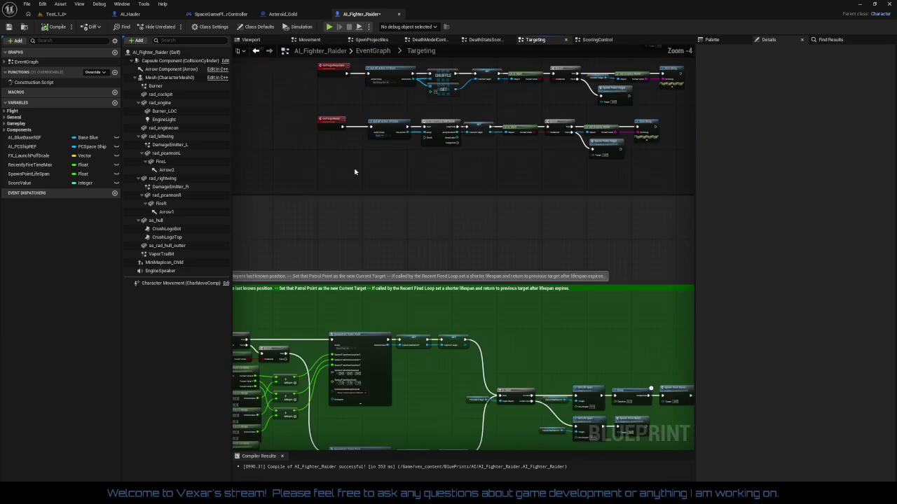
pyautogui.moveTo(487, 171)
pyautogui.mouseDown()
pyautogui.moveTo(540, 54)
pyautogui.moveTo(358, 22)
pyautogui.moveTo(579, 29)
pyautogui.moveTo(540, 63)
pyautogui.moveTo(537, 217)
pyautogui.moveTo(427, 283)
pyautogui.moveTo(414, 365)
pyautogui.moveTo(292, 444)
pyautogui.moveTo(406, 263)
pyautogui.mouseUp()
pyautogui.scroll(2, 406, 264)
pyautogui.scroll(2, 469, 238)
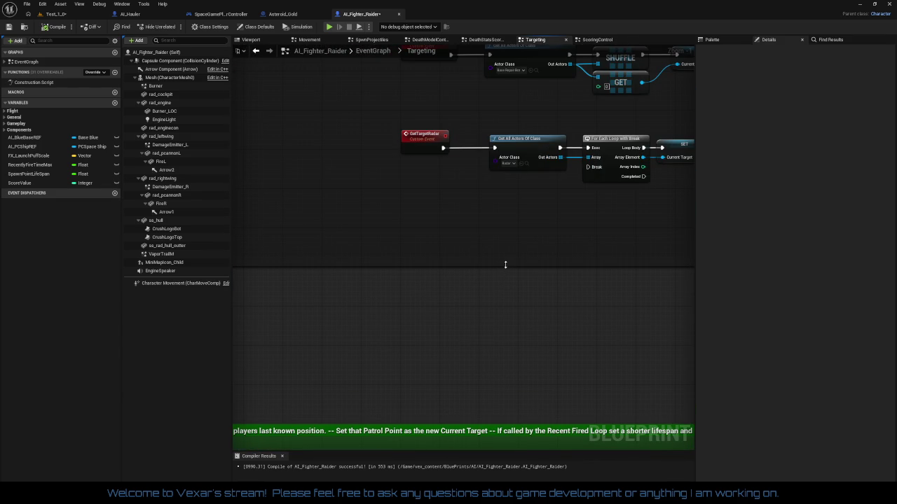
pyautogui.moveTo(505, 264)
pyautogui.mouseDown()
pyautogui.moveTo(497, 375)
pyautogui.moveTo(460, 352)
pyautogui.mouseUp()
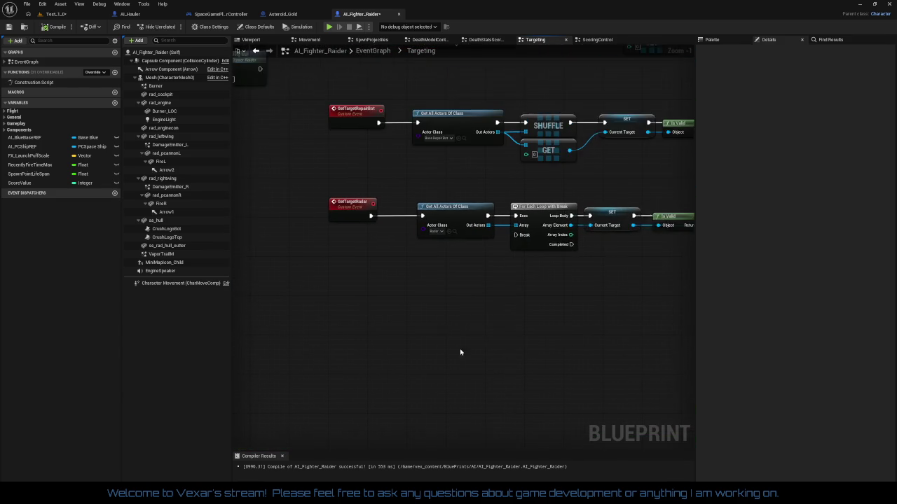
pyautogui.scroll(1, 433, 290)
pyautogui.moveTo(433, 290); pyautogui.dragTo(447, 325)
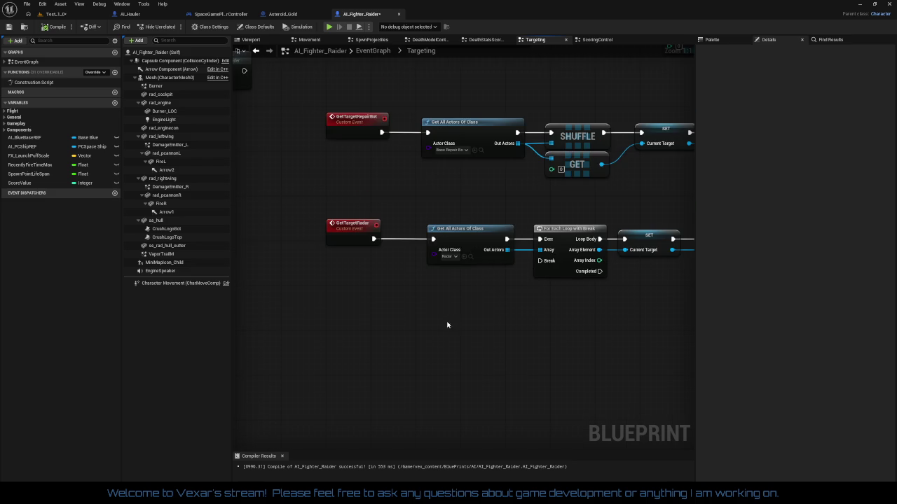
# Nudge the radar chain's Get All Actors, For Each Loop and SET Current Target nodes left
pyautogui.moveTo(465, 241); pyautogui.dragTo(454, 241)
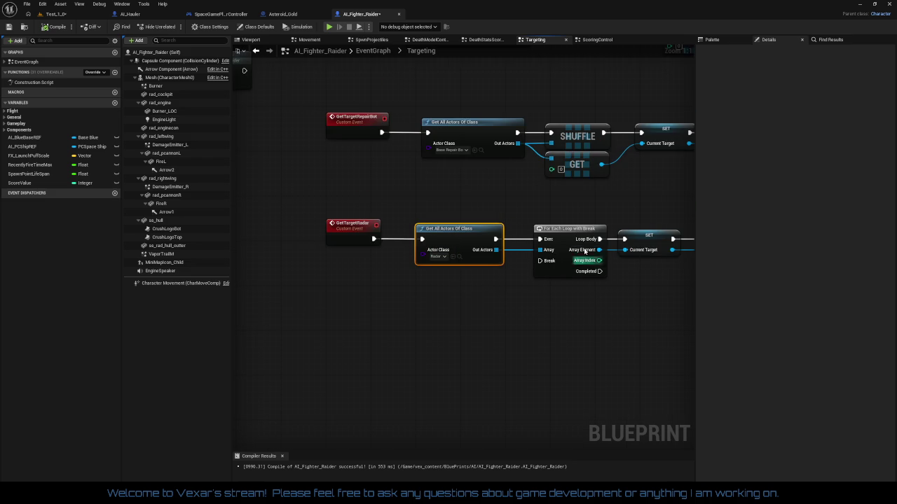
pyautogui.moveTo(580, 238); pyautogui.dragTo(557, 239)
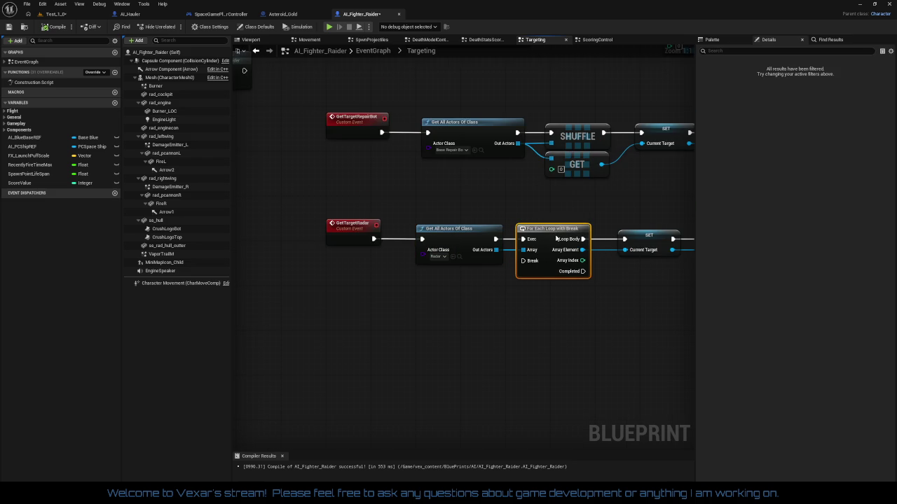
pyautogui.click(540, 312)
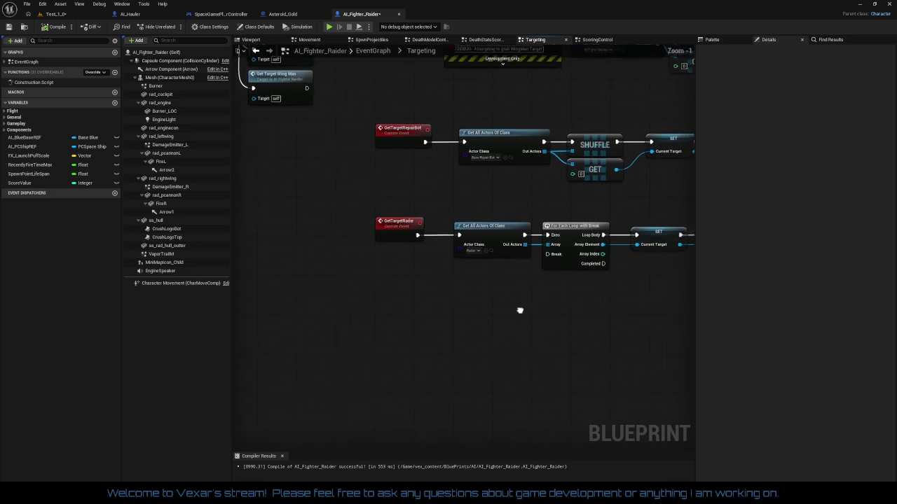
pyautogui.scroll(-1, 441, 305)
pyautogui.moveTo(542, 239); pyautogui.dragTo(532, 239)
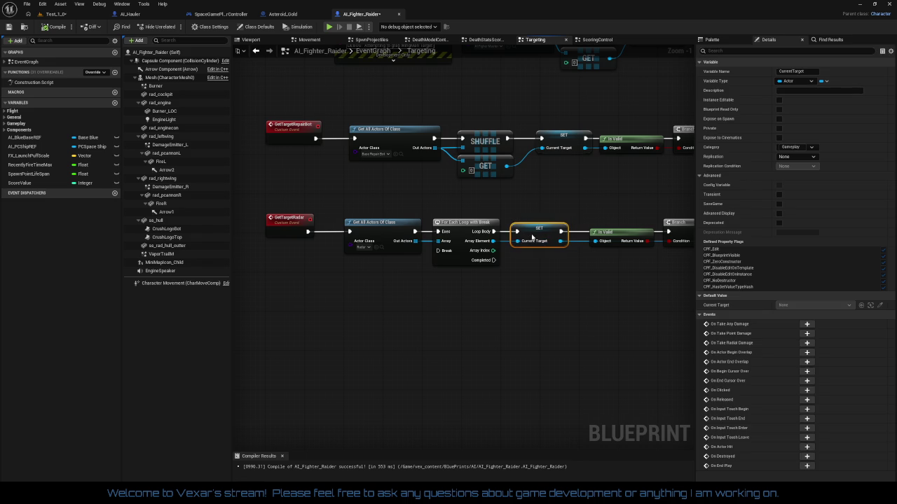
pyautogui.click(513, 284)
# Pan across the GetTargetPCShip, GetTargetWingMan and radar event chains to check their alignment
pyautogui.moveTo(513, 284); pyautogui.dragTo(506, 384)
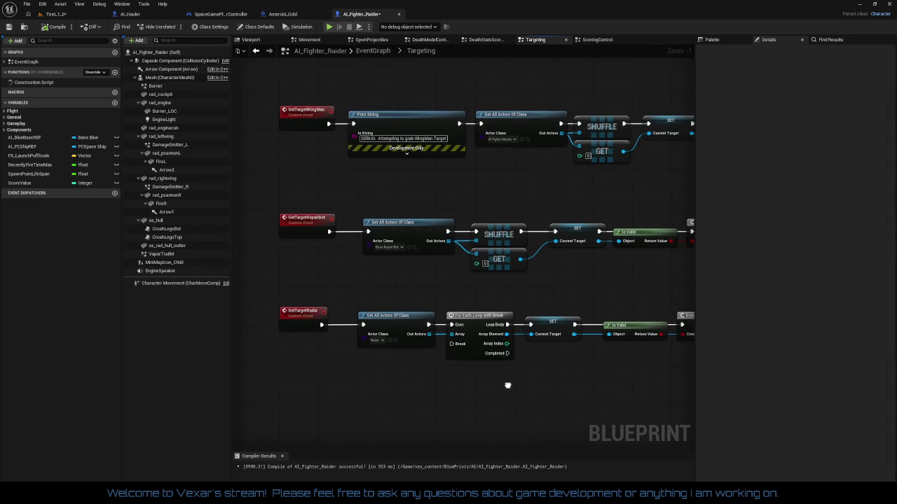
pyautogui.moveTo(468, 188); pyautogui.dragTo(444, 265)
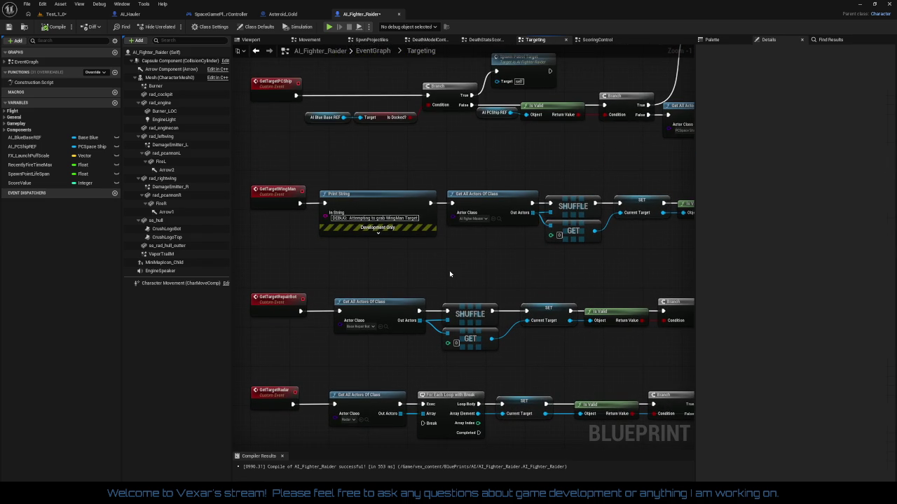
pyautogui.moveTo(500, 287); pyautogui.dragTo(214, 282)
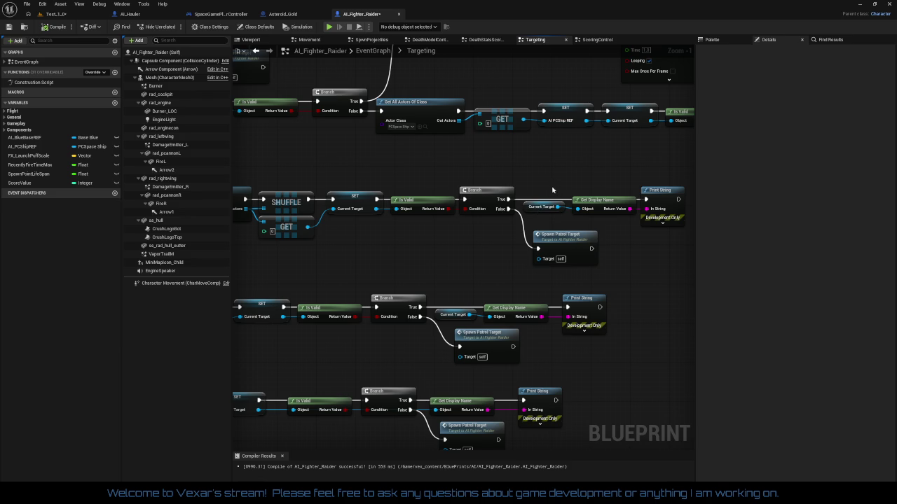
pyautogui.click(658, 190)
pyautogui.click(538, 292)
pyautogui.moveTo(436, 274); pyautogui.dragTo(538, 270)
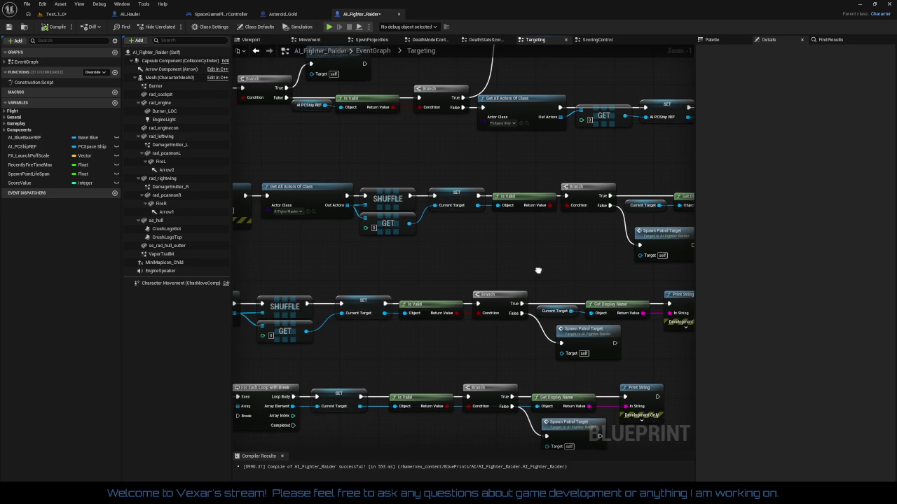
pyautogui.moveTo(463, 275)
pyautogui.mouseDown()
pyautogui.moveTo(562, 260)
pyautogui.moveTo(480, 260)
pyautogui.moveTo(477, 250)
pyautogui.mouseUp()
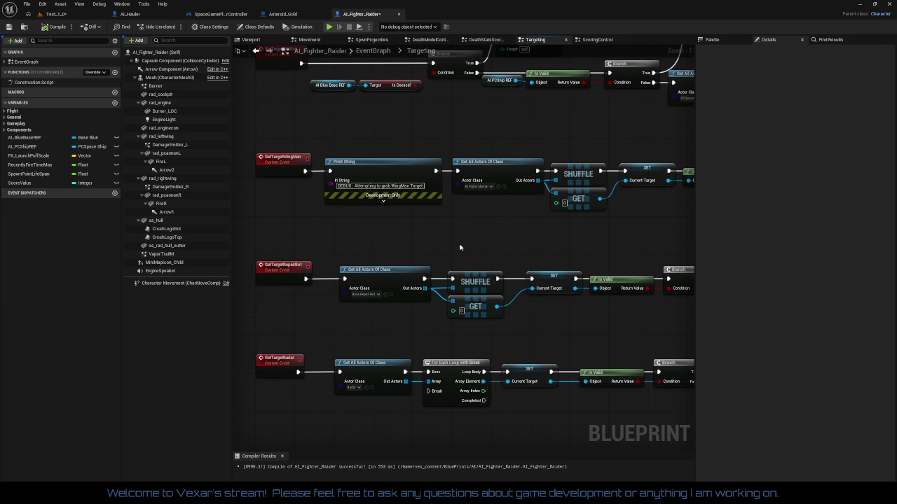
pyautogui.moveTo(460, 247)
pyautogui.mouseDown()
pyautogui.moveTo(374, 265)
pyautogui.moveTo(392, 231)
pyautogui.moveTo(372, 254)
pyautogui.mouseUp()
# Delete the WingMan debug Print String and connect GetTargetWingMan directly to Get All Actors Of Class
pyautogui.click(353, 178)
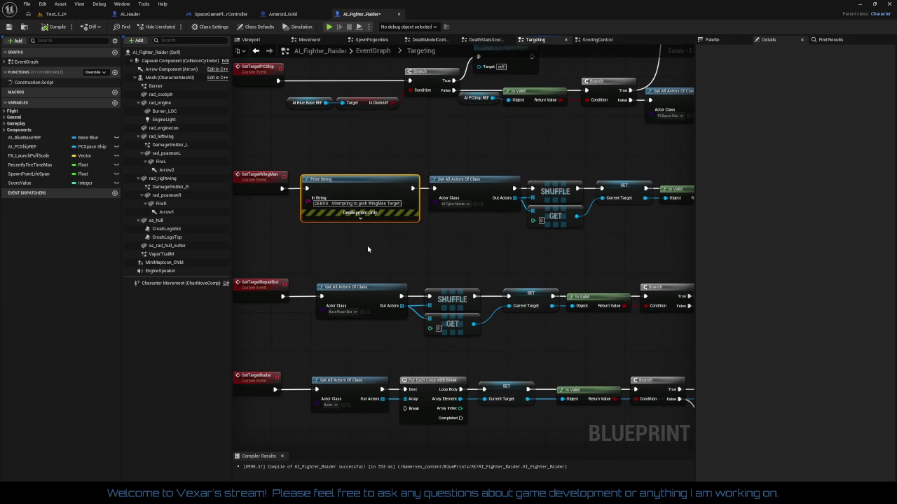
pyautogui.press('Delete')
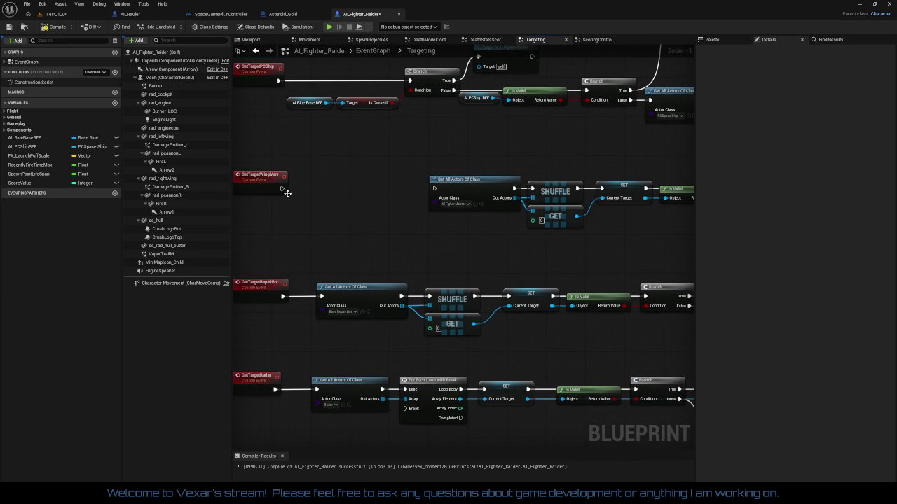
pyautogui.moveTo(282, 189); pyautogui.dragTo(435, 189)
# Review the WingMan, RepairBot and Radar chains and bring the event chains' start into view
pyautogui.moveTo(399, 243)
pyautogui.mouseDown()
pyautogui.moveTo(516, 335)
pyautogui.moveTo(465, 260)
pyautogui.moveTo(344, 248)
pyautogui.moveTo(353, 242)
pyautogui.mouseUp()
pyautogui.moveTo(363, 161); pyautogui.dragTo(702, 269)
pyautogui.moveTo(270, 208)
pyautogui.mouseDown()
pyautogui.moveTo(515, 212)
pyautogui.moveTo(424, 203)
pyautogui.mouseUp()
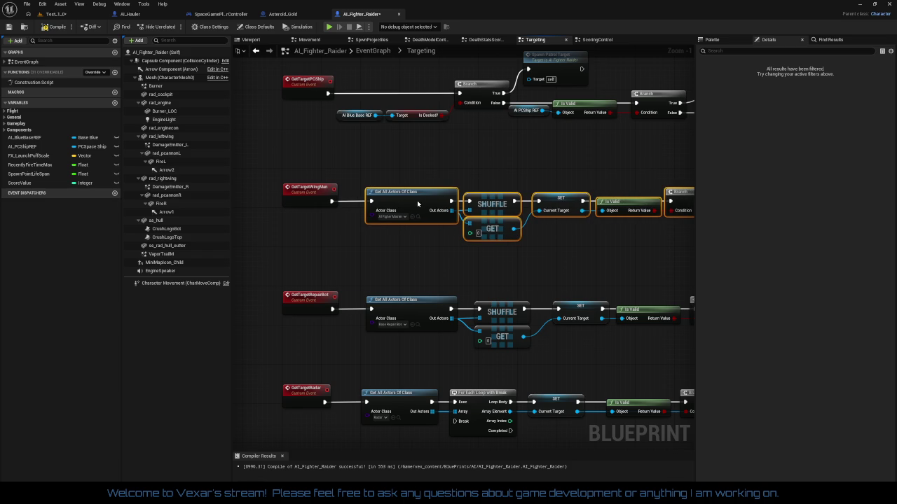
pyautogui.moveTo(398, 300); pyautogui.dragTo(412, 292)
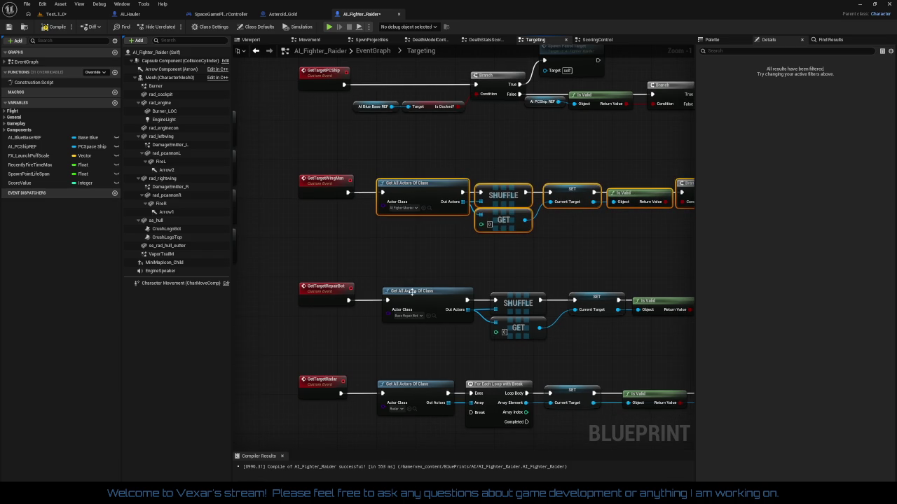
pyautogui.click(407, 296)
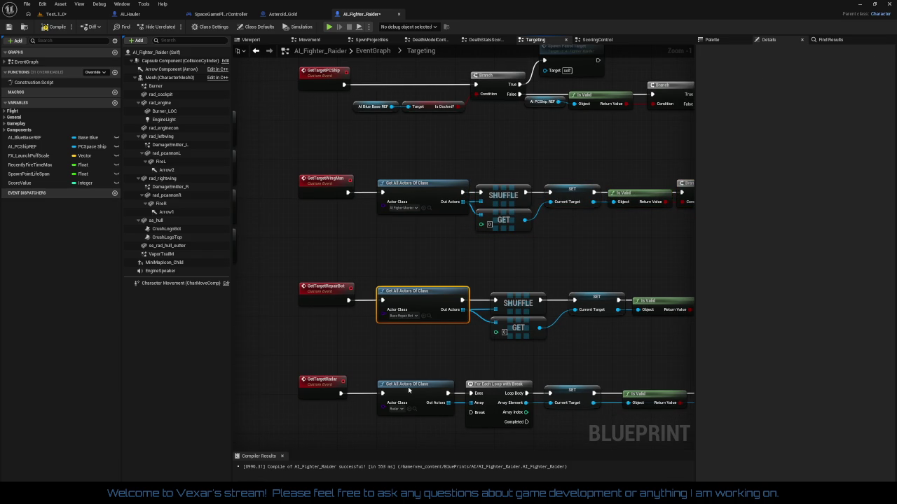
pyautogui.click(409, 390)
pyautogui.moveTo(461, 150)
pyautogui.mouseDown()
pyautogui.moveTo(467, 215)
pyautogui.moveTo(383, 219)
pyautogui.mouseUp()
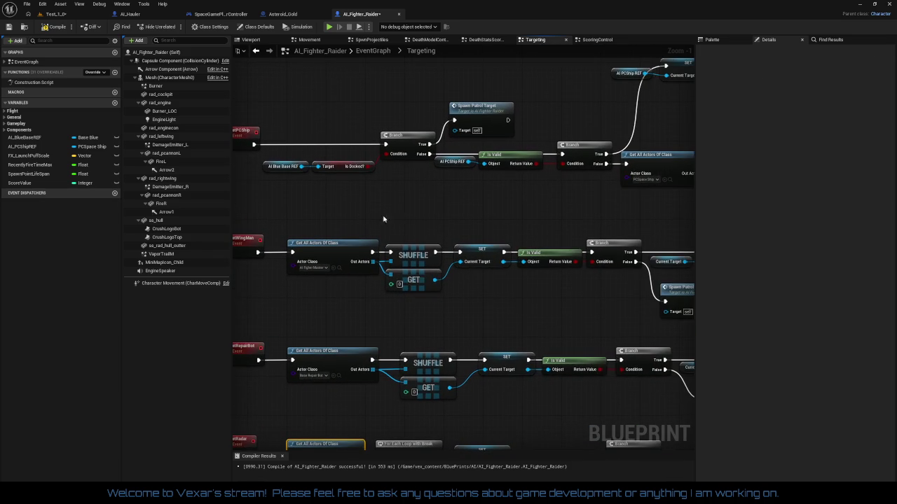
pyautogui.moveTo(456, 224); pyautogui.dragTo(510, 192)
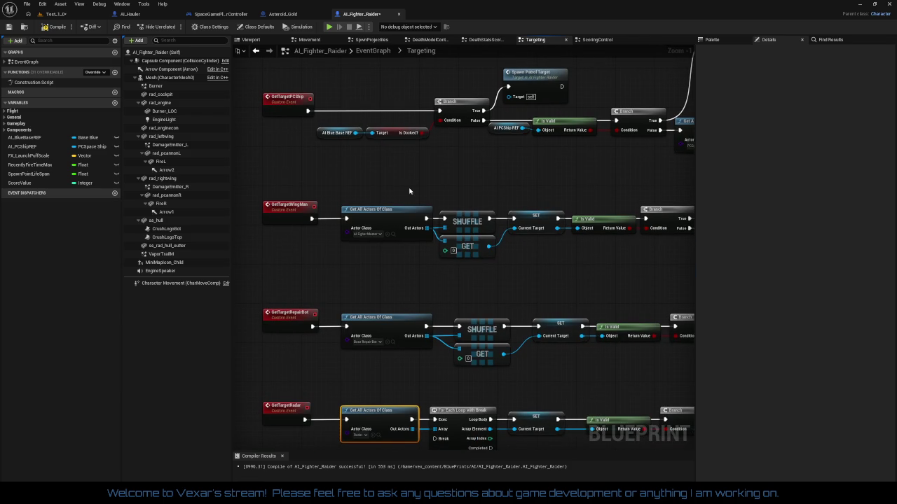
pyautogui.moveTo(409, 190); pyautogui.dragTo(549, 162)
pyautogui.moveTo(330, 275)
pyautogui.mouseDown()
pyautogui.moveTo(413, 261)
pyautogui.moveTo(390, 315)
pyautogui.moveTo(273, 304)
pyautogui.mouseUp()
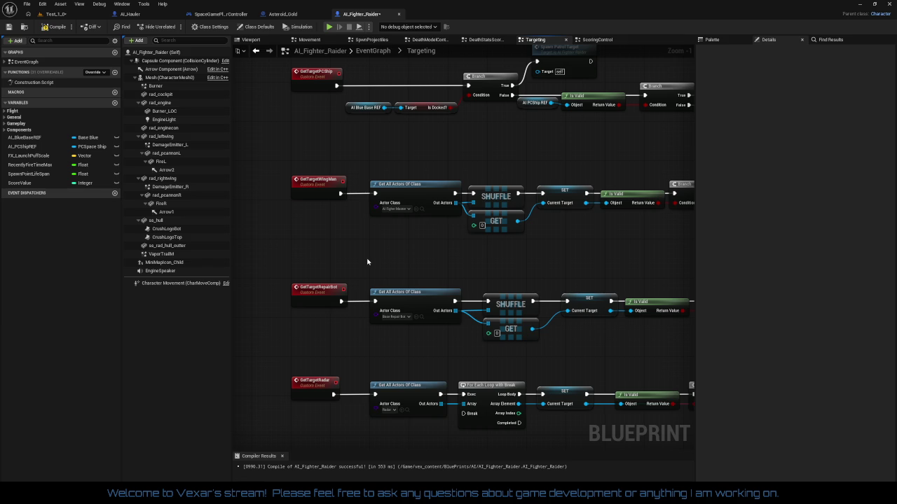
pyautogui.moveTo(367, 262); pyautogui.dragTo(391, 229)
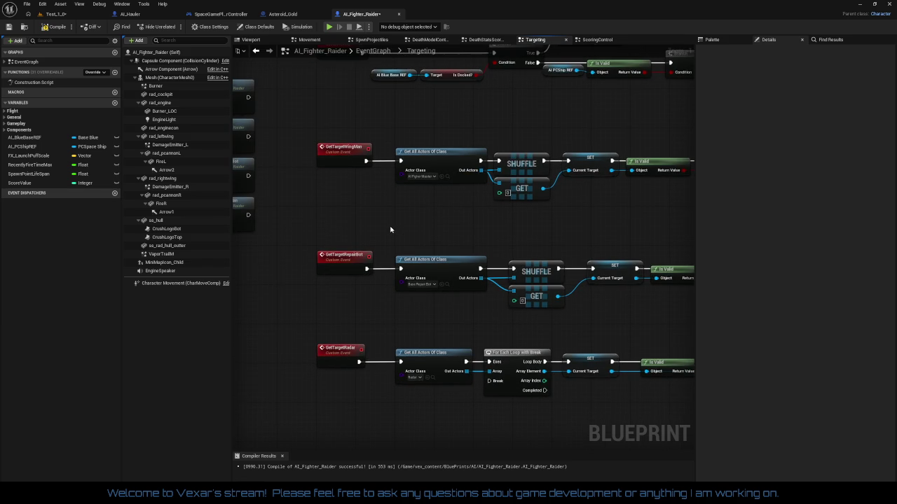
pyautogui.moveTo(390, 229)
pyautogui.mouseDown()
pyautogui.moveTo(281, 221)
pyautogui.moveTo(374, 144)
pyautogui.mouseUp()
pyautogui.scroll(1, 375, 149)
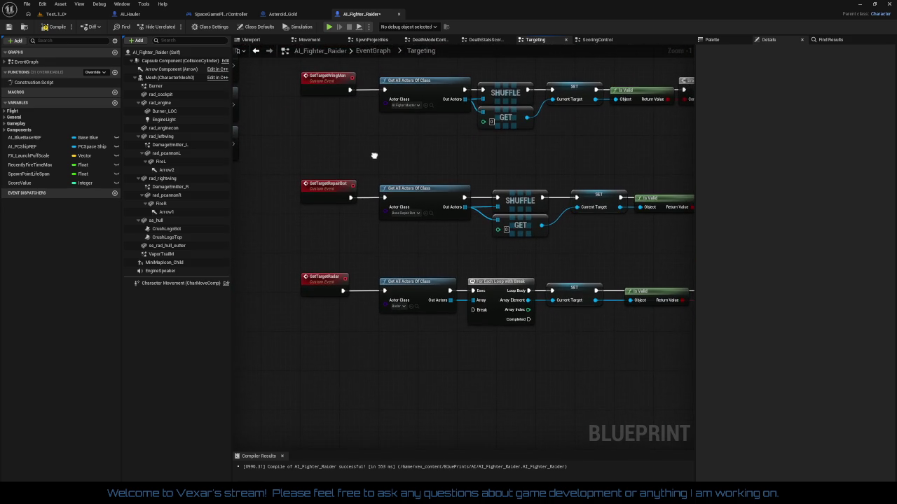
# Add a Get All Actors Of Class node with its class set to AI_Hauler
pyautogui.rightClick(389, 378)
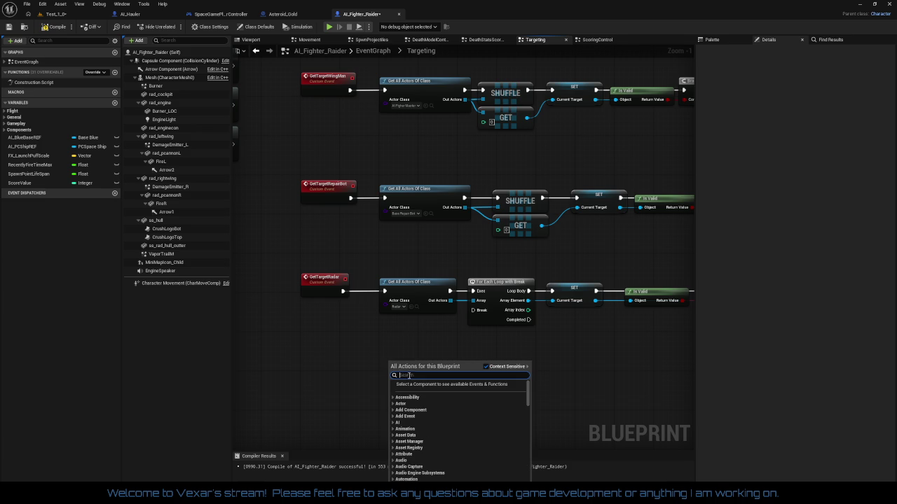
pyautogui.write('get all')
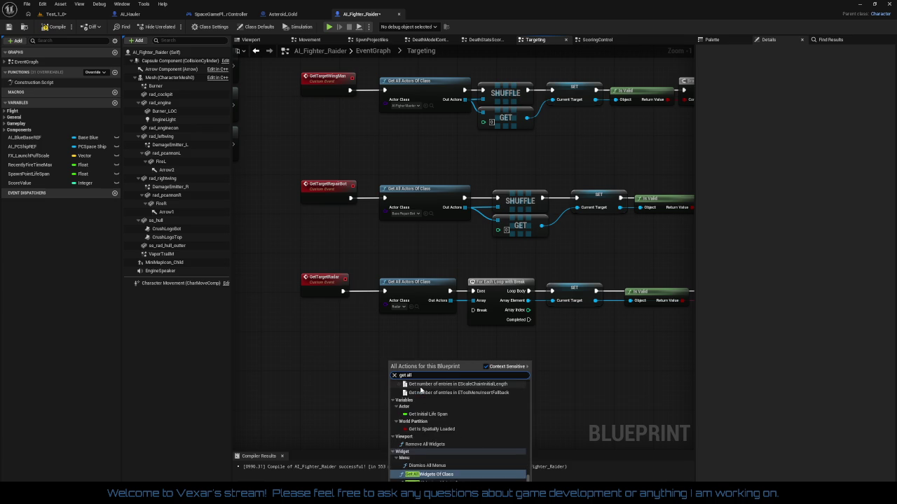
pyautogui.write(' actor')
pyautogui.press('Up')
pyautogui.press('Up')
pyautogui.press('Up')
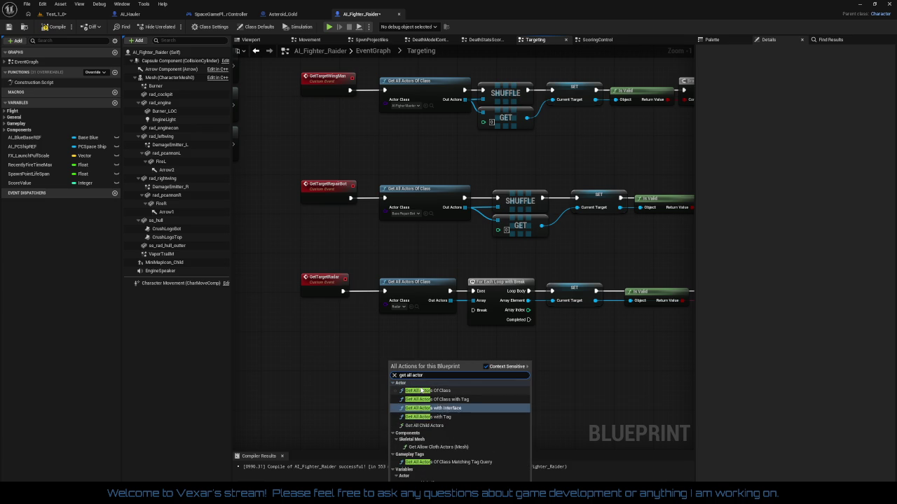
pyautogui.press('Return')
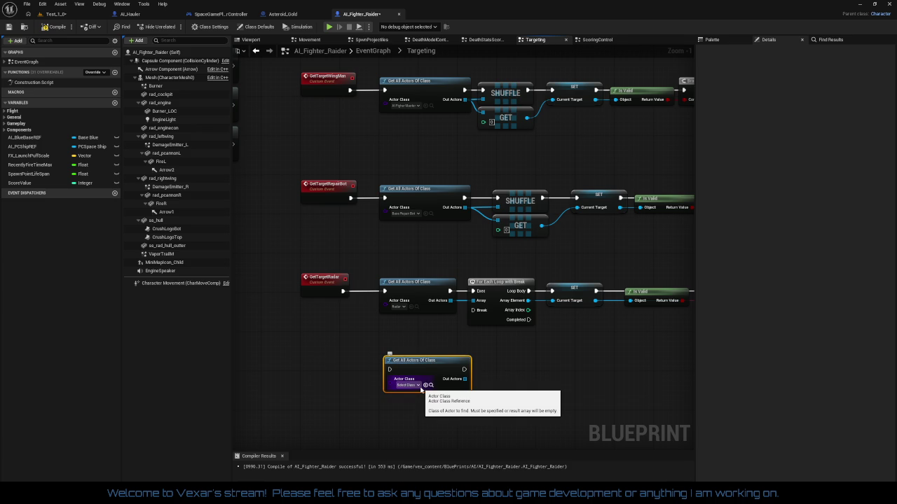
pyautogui.click(419, 386)
pyautogui.write('au')
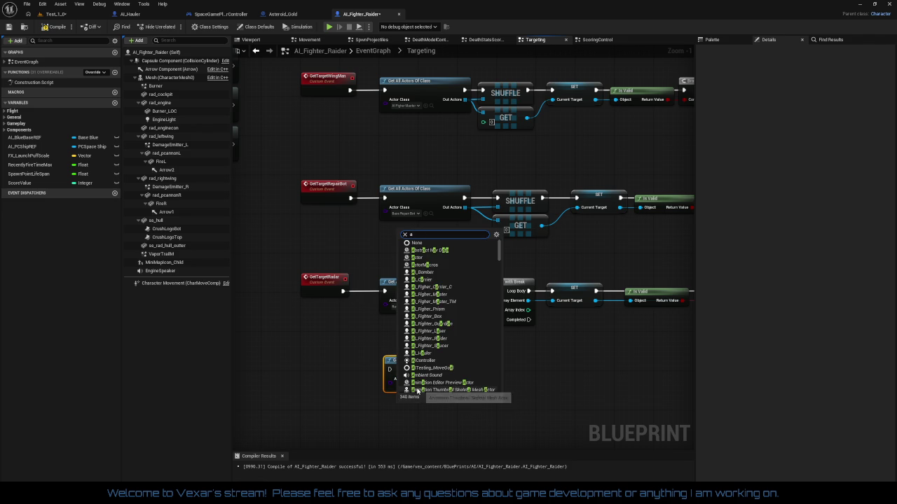
pyautogui.press('BackSpace')
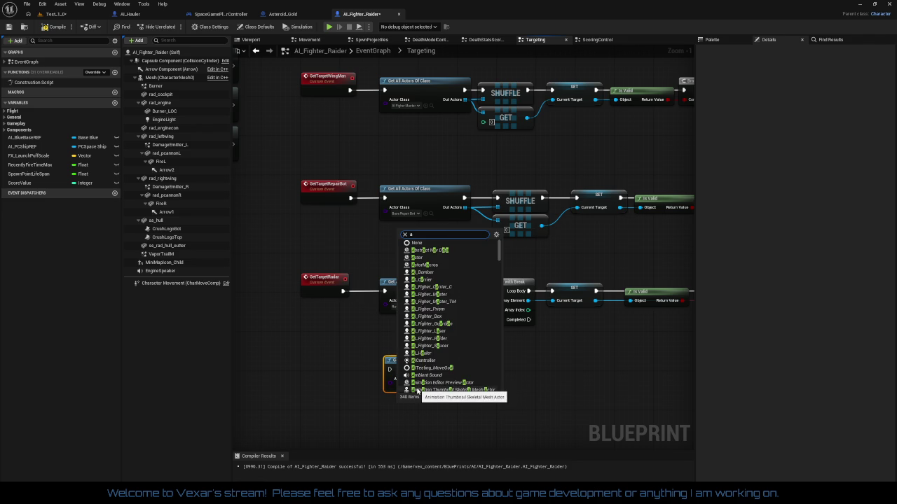
pyautogui.press('Escape')
pyautogui.click(419, 385)
pyautogui.write('hauler')
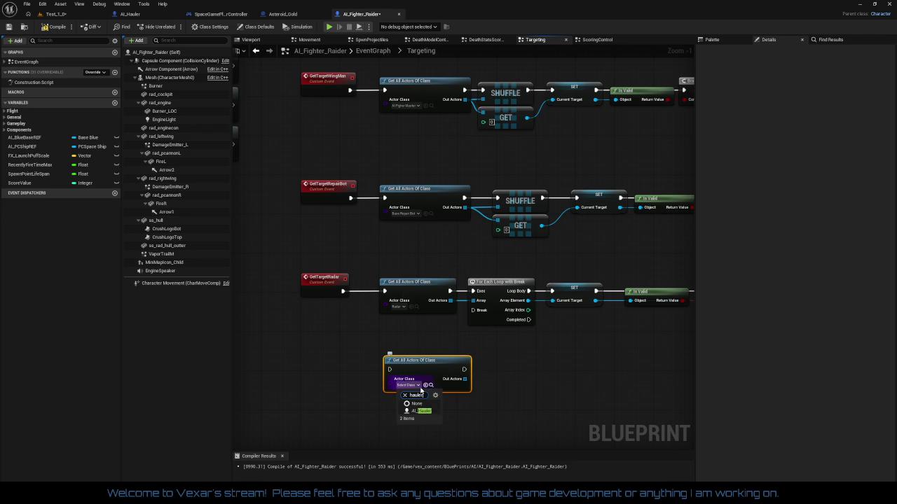
pyautogui.click(420, 412)
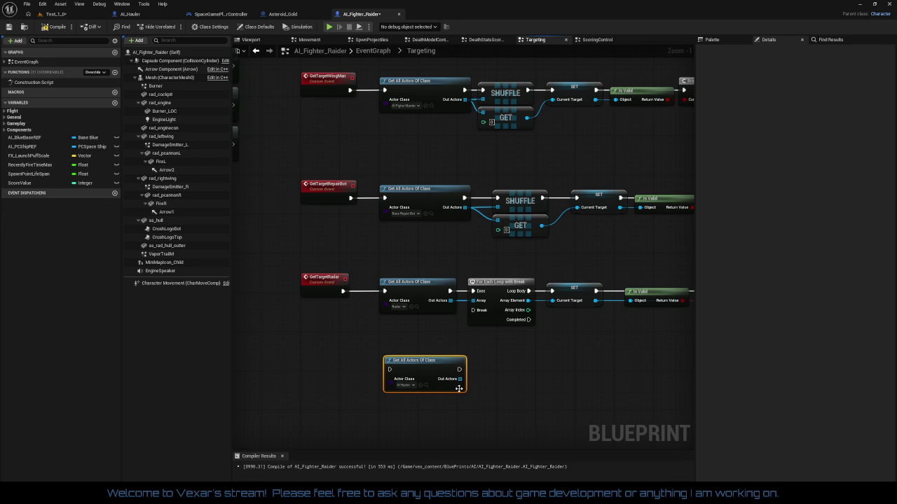
# Add a GET (copy) node and a SHUFFLE node off the found actors, and arrange them
pyautogui.moveTo(460, 379); pyautogui.dragTo(495, 371)
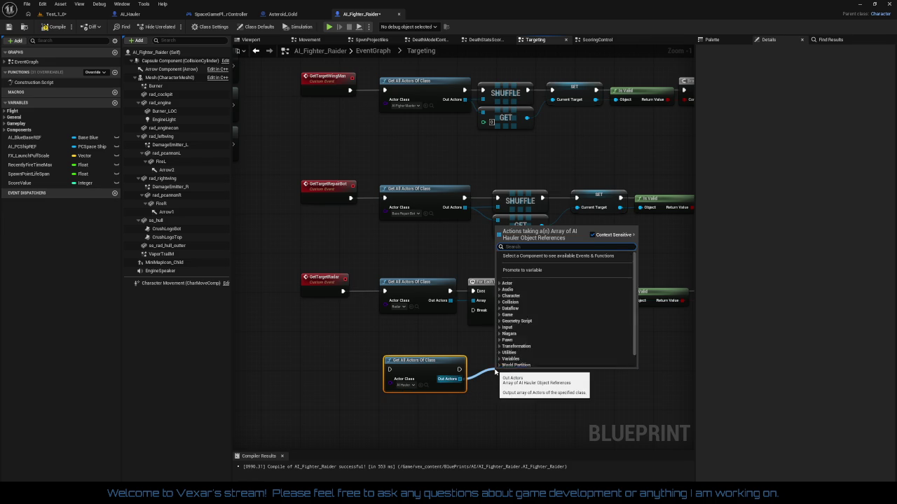
pyautogui.write('get a')
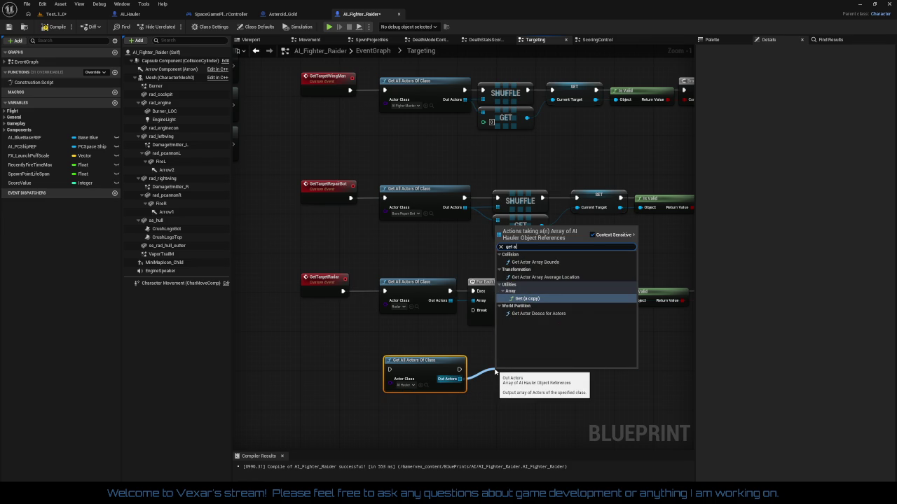
pyautogui.press('Return')
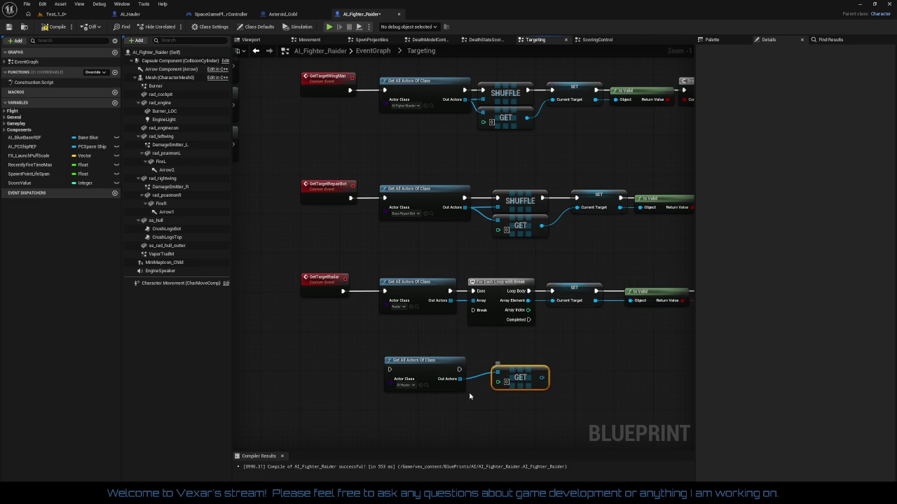
pyautogui.moveTo(459, 369); pyautogui.dragTo(502, 343)
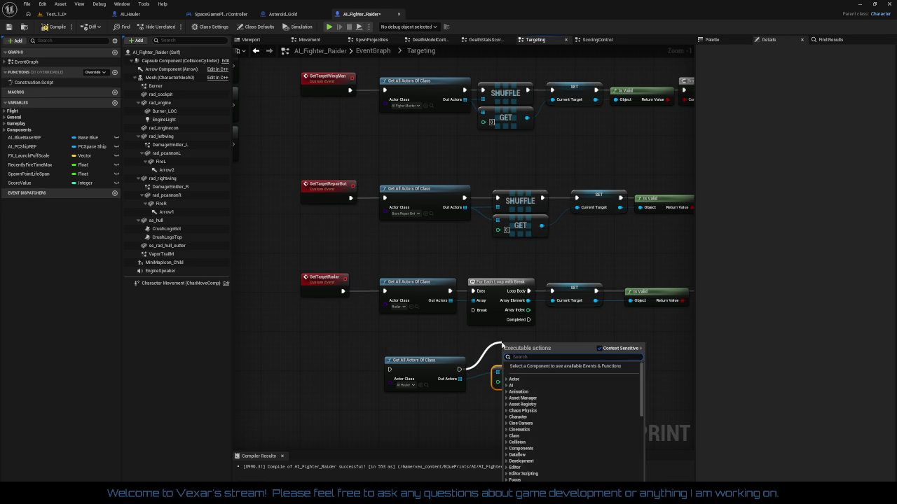
pyautogui.write('shuffle')
pyautogui.press('Return')
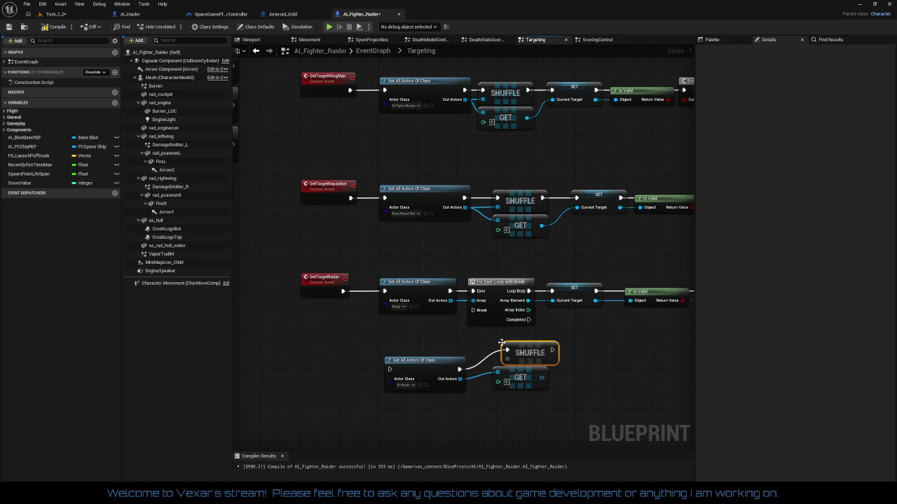
pyautogui.scroll(-3, 502, 343)
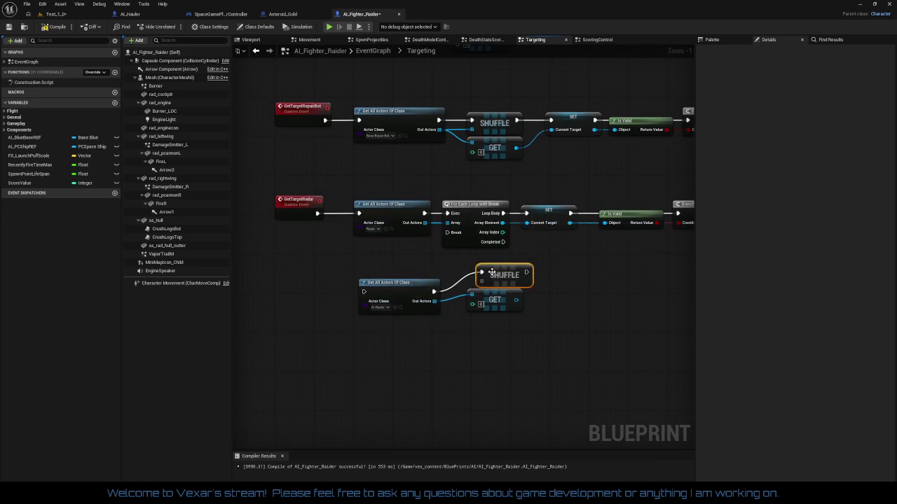
pyautogui.moveTo(492, 273); pyautogui.dragTo(476, 288)
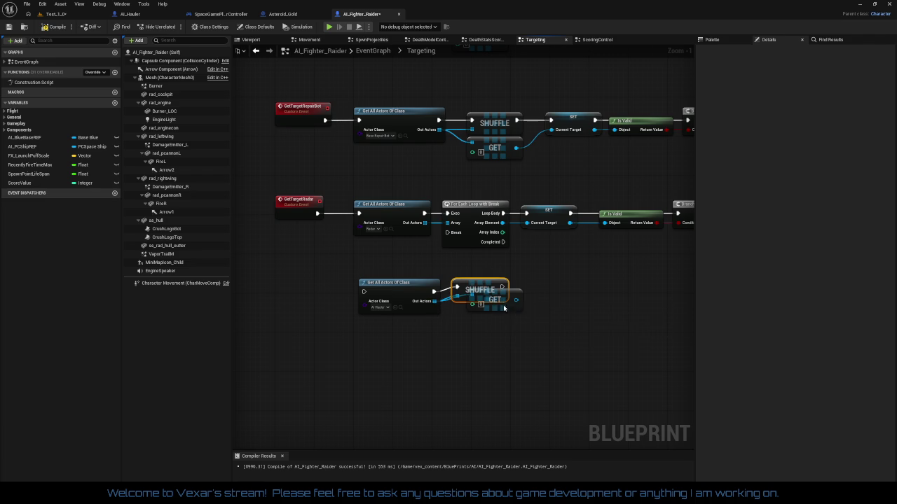
pyautogui.moveTo(504, 309); pyautogui.dragTo(489, 328)
pyautogui.moveTo(482, 290); pyautogui.dragTo(482, 295)
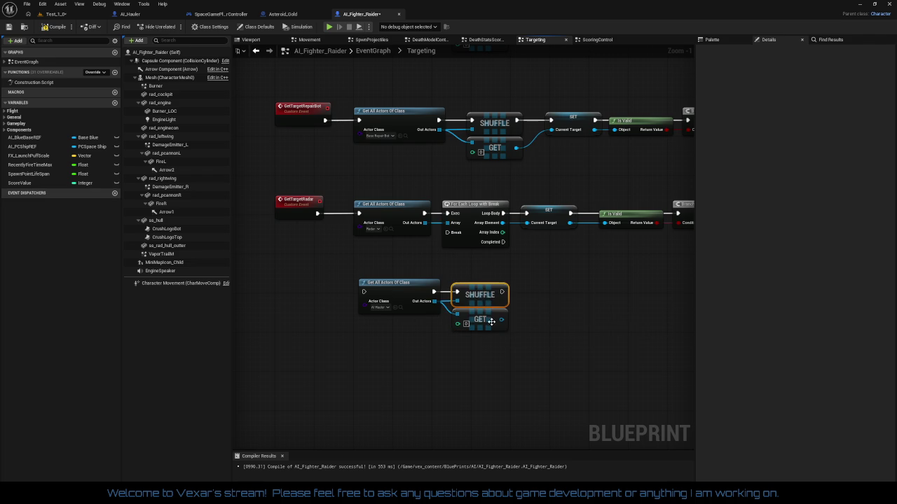
# Add SET Current Target fed by the GET output, executing after SHUFFLE
pyautogui.moveTo(445, 332); pyautogui.dragTo(500, 321)
pyautogui.write('set')
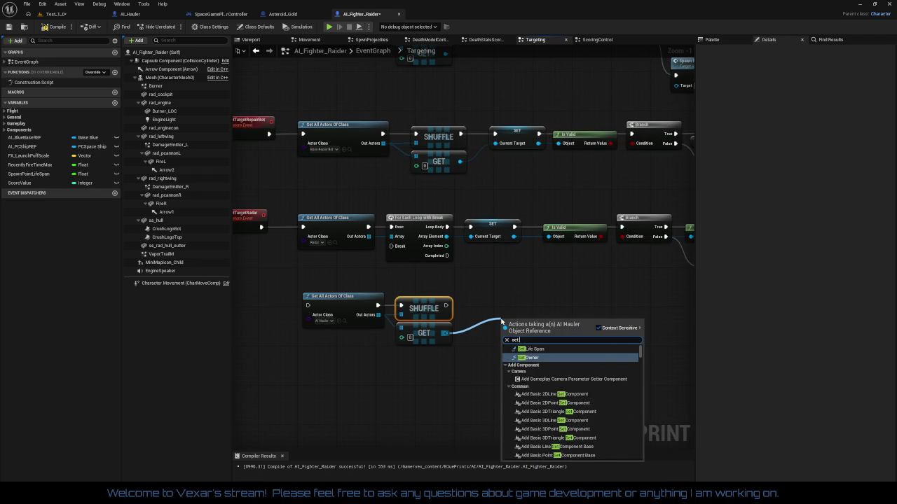
pyautogui.write(' cu')
pyautogui.press('Return')
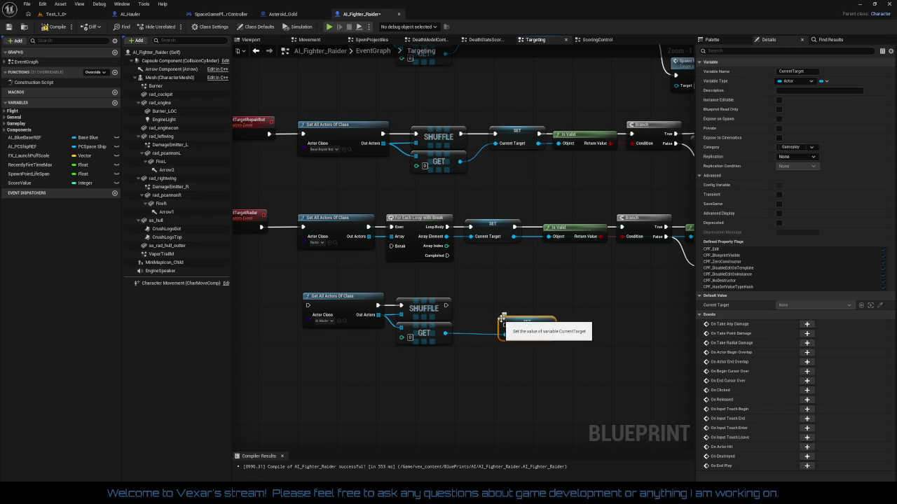
pyautogui.moveTo(446, 306)
pyautogui.mouseDown()
pyautogui.moveTo(503, 325)
pyautogui.moveTo(494, 307)
pyautogui.moveTo(539, 300)
pyautogui.moveTo(603, 309)
pyautogui.mouseUp()
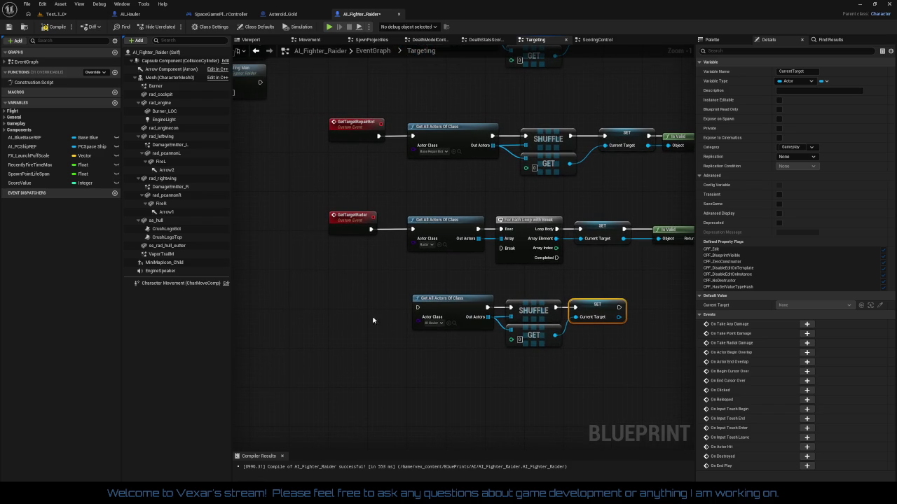
# Create custom event GetTargetHauler and wire it into the AI_Hauler Get All Actors Of Class node
pyautogui.rightClick(348, 313)
pyautogui.write('add c')
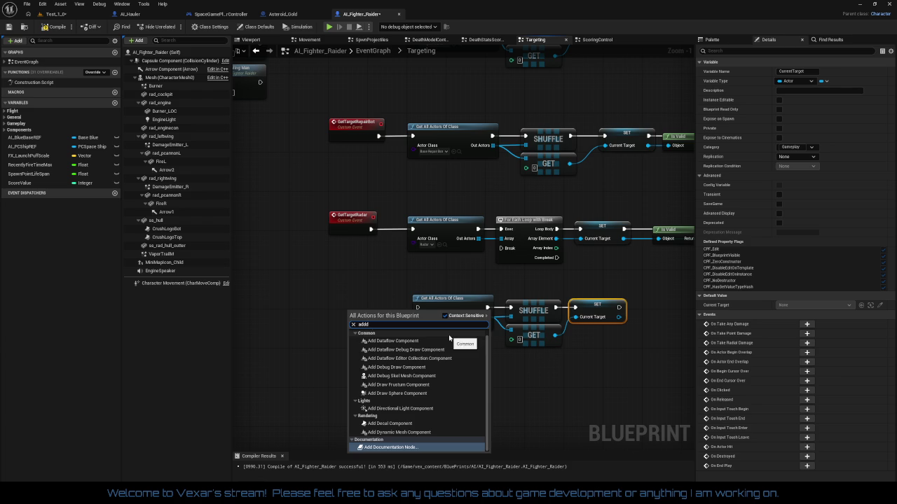
pyautogui.write('u')
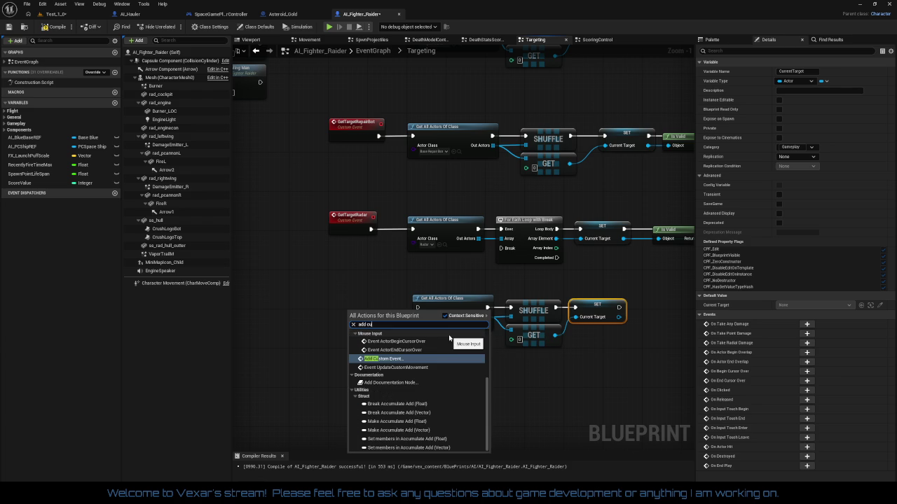
pyautogui.press('Return')
pyautogui.write('GetT')
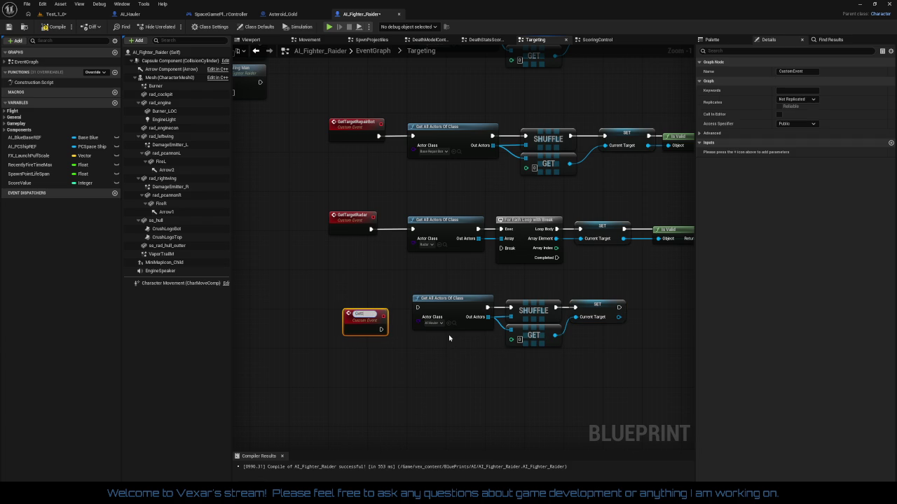
pyautogui.write('arget')
pyautogui.write('Hauler')
pyautogui.press('Return')
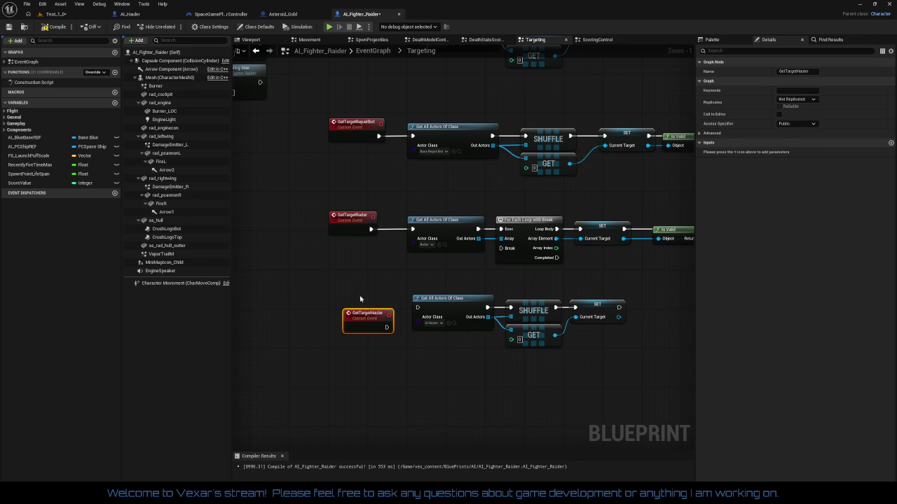
pyautogui.moveTo(387, 327)
pyautogui.mouseDown()
pyautogui.moveTo(418, 312)
pyautogui.moveTo(346, 306)
pyautogui.moveTo(304, 341)
pyautogui.mouseUp()
pyautogui.moveTo(495, 366)
pyautogui.mouseDown()
pyautogui.moveTo(405, 364)
pyautogui.moveTo(365, 327)
pyautogui.moveTo(418, 309)
pyautogui.mouseUp()
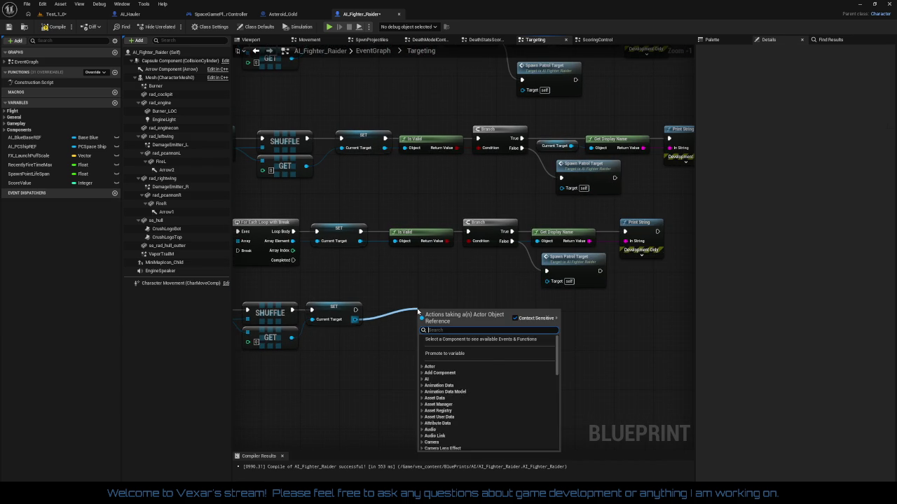
# Add an Is Valid check on Current Target feeding a Branch, executed after SET
pyautogui.write('is vla')
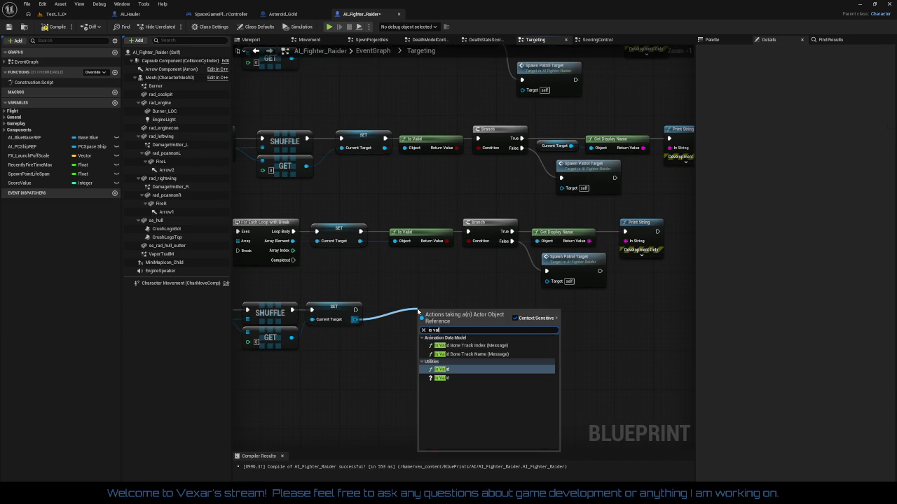
pyautogui.press('Down')
pyautogui.press('Down')
pyautogui.press('Return')
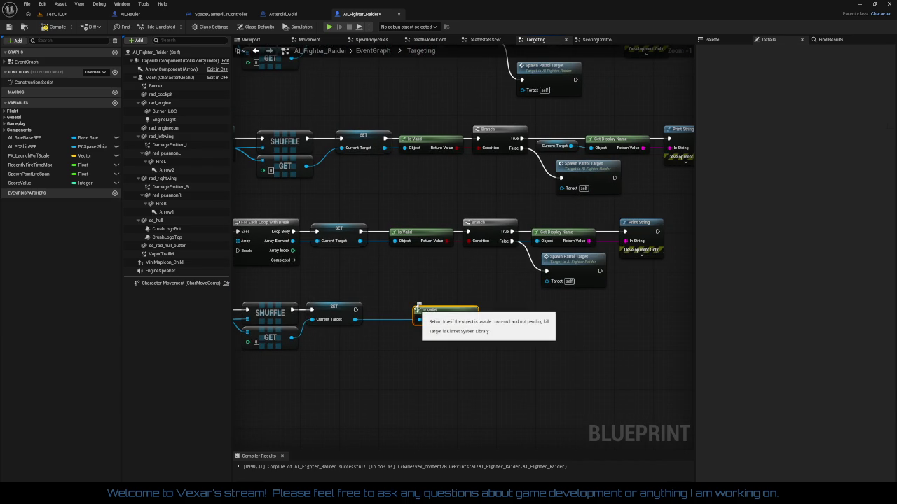
pyautogui.moveTo(476, 321)
pyautogui.mouseDown()
pyautogui.moveTo(515, 326)
pyautogui.moveTo(509, 305)
pyautogui.mouseUp()
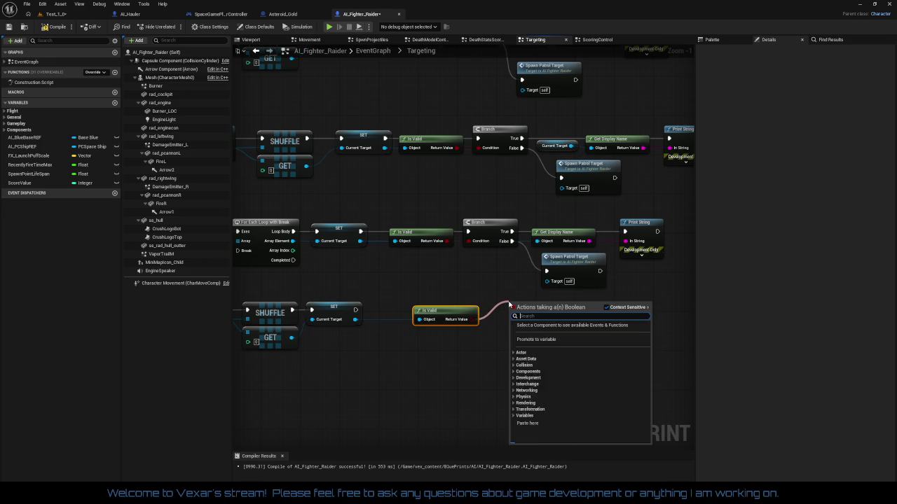
pyautogui.write('branch')
pyautogui.press('Return')
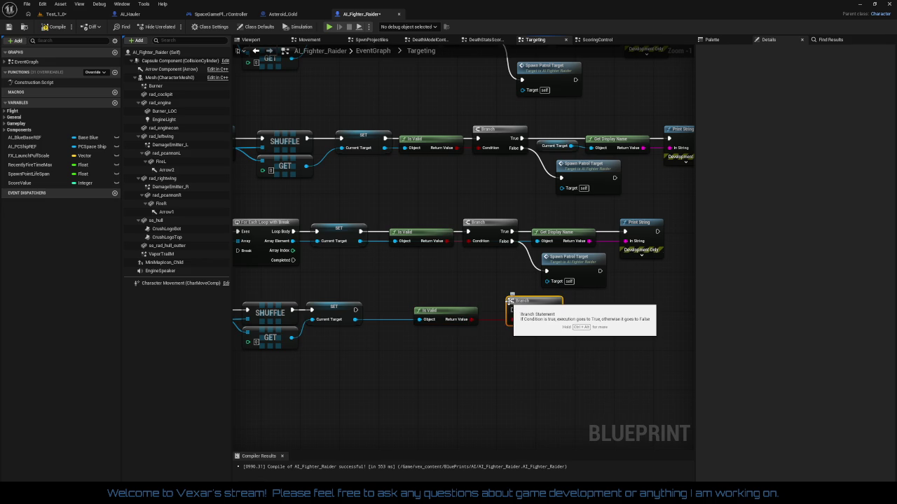
pyautogui.moveTo(350, 307)
pyautogui.mouseDown()
pyautogui.moveTo(580, 359)
pyautogui.moveTo(580, 370)
pyautogui.mouseUp()
pyautogui.moveTo(528, 309); pyautogui.dragTo(466, 308)
pyautogui.moveTo(389, 206); pyautogui.dragTo(663, 287)
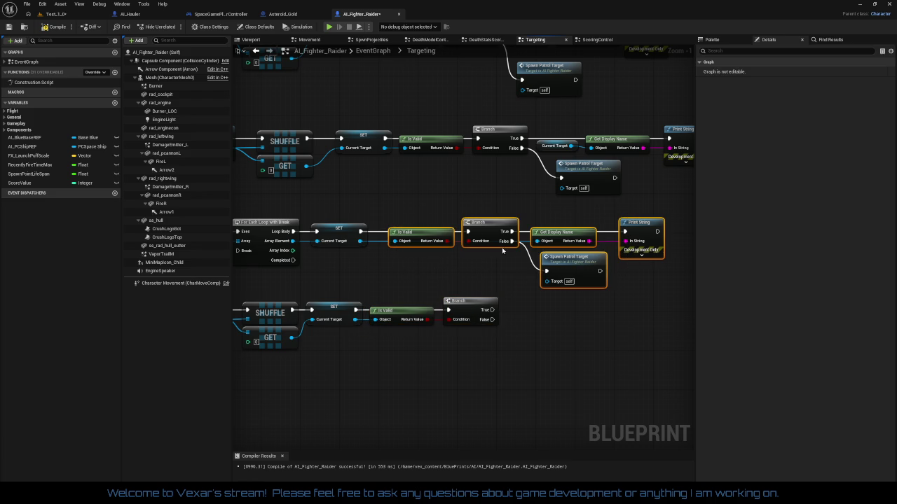
pyautogui.moveTo(491, 230); pyautogui.dragTo(476, 230)
pyautogui.click(503, 280)
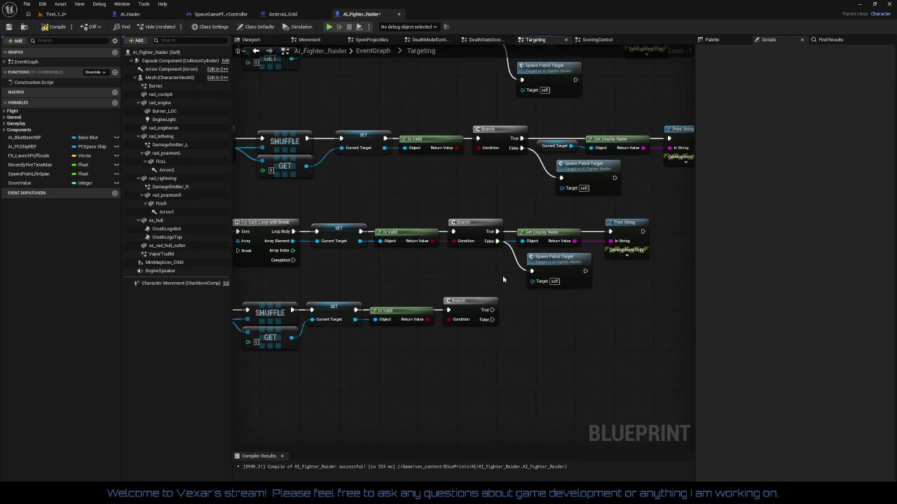
# Paste a copy of Get Display Name and Print String, printing Current Target's name on True
pyautogui.moveTo(538, 223); pyautogui.dragTo(629, 246)
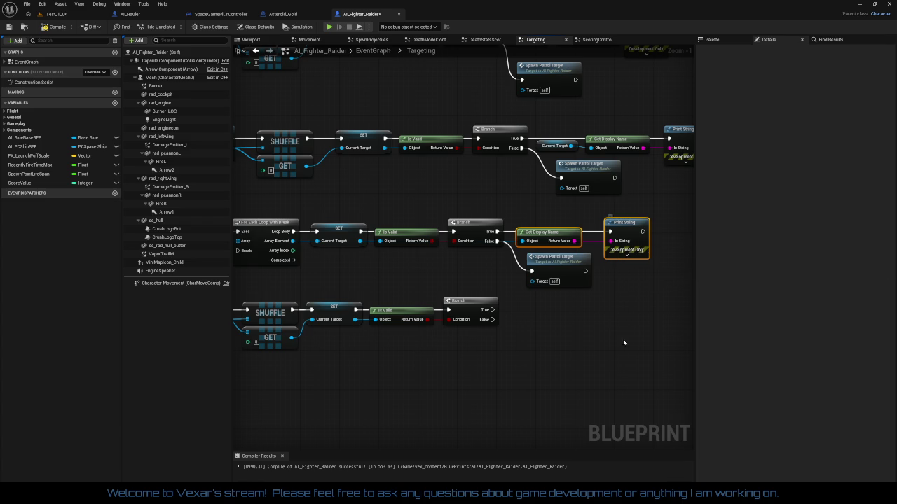
pyautogui.hotkey('ctrl', 'c')
pyautogui.hotkey('ctrl', 'v')
pyautogui.moveTo(627, 340); pyautogui.dragTo(521, 305)
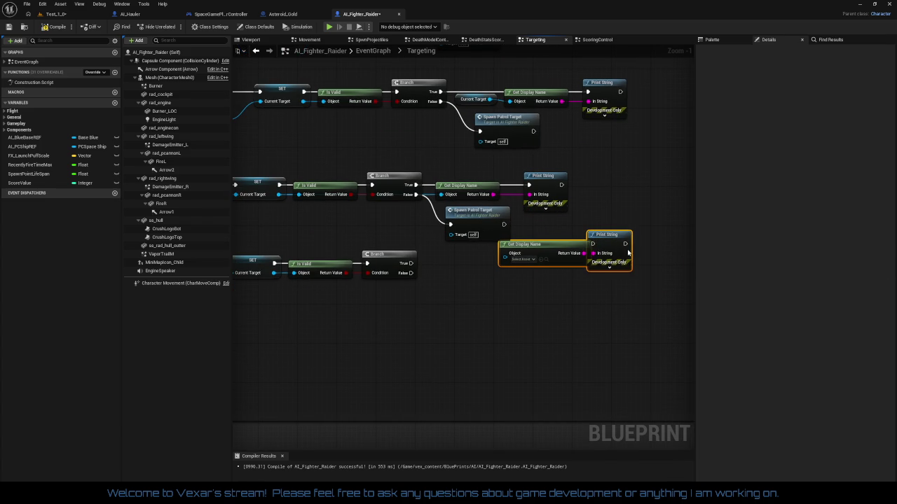
pyautogui.moveTo(620, 249); pyautogui.dragTo(636, 278)
pyautogui.click(601, 318)
pyautogui.moveTo(520, 286)
pyautogui.mouseDown()
pyautogui.moveTo(434, 293)
pyautogui.moveTo(274, 274)
pyautogui.mouseUp()
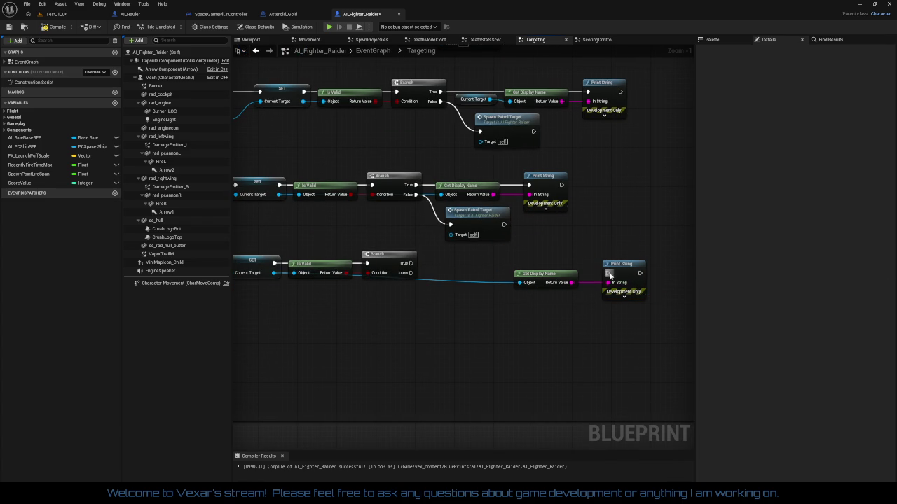
pyautogui.moveTo(607, 273); pyautogui.dragTo(410, 264)
pyautogui.moveTo(658, 308); pyautogui.dragTo(510, 267)
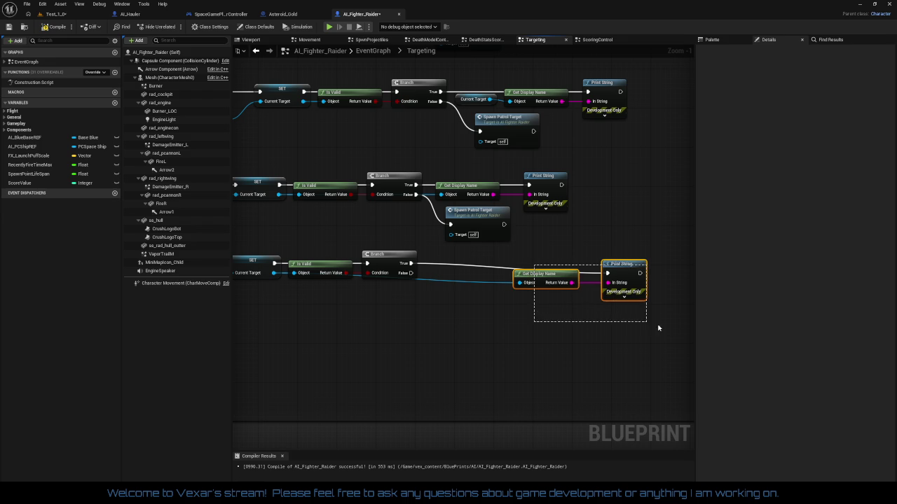
pyautogui.moveTo(628, 274)
pyautogui.mouseDown()
pyautogui.moveTo(617, 264)
pyautogui.moveTo(540, 264)
pyautogui.mouseUp()
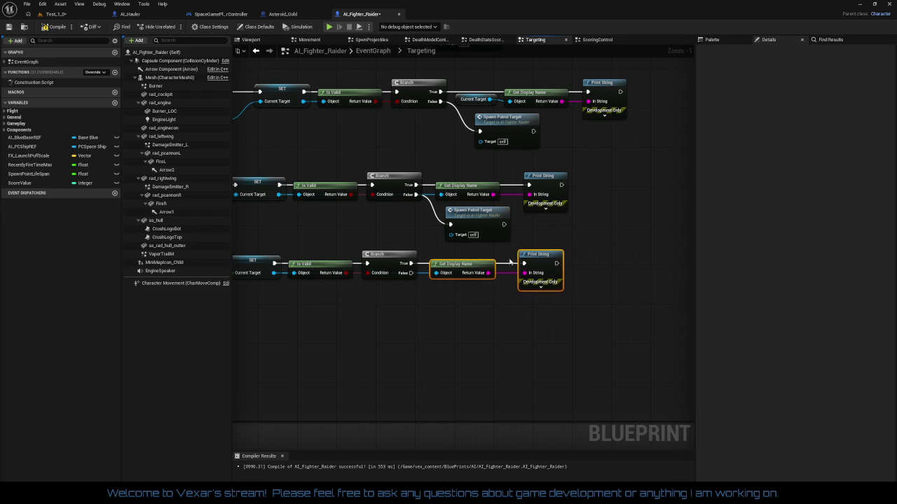
# Paste a copy of Spawn Patrol Target and connect it to the Branch's False output
pyautogui.click(486, 231)
pyautogui.hotkey('ctrl', 'c')
pyautogui.hotkey('ctrl', 'v')
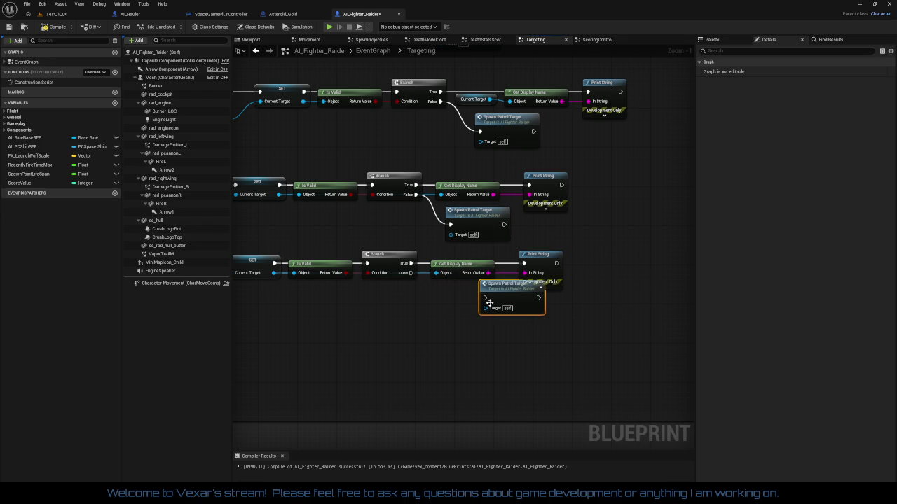
pyautogui.moveTo(411, 272)
pyautogui.mouseDown()
pyautogui.moveTo(484, 298)
pyautogui.moveTo(448, 295)
pyautogui.moveTo(481, 296)
pyautogui.moveTo(468, 297)
pyautogui.mouseUp()
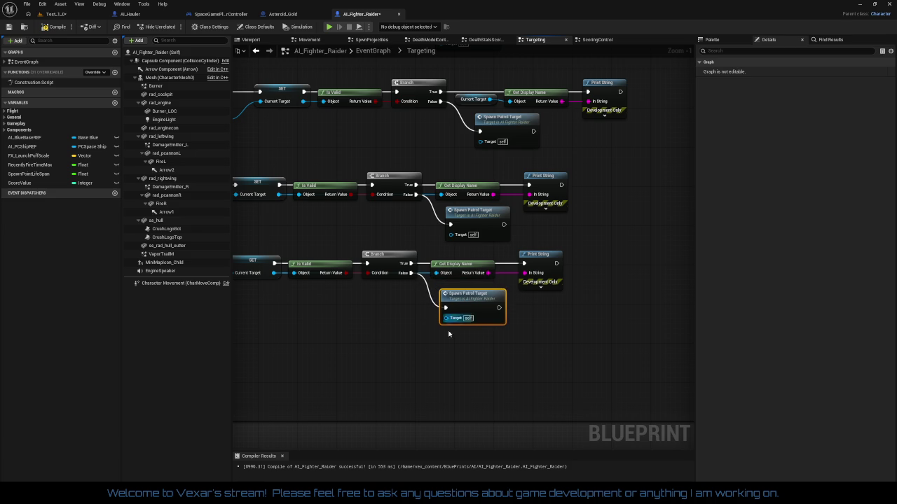
pyautogui.moveTo(442, 348)
pyautogui.mouseDown()
pyautogui.moveTo(540, 330)
pyautogui.moveTo(638, 331)
pyautogui.moveTo(512, 334)
pyautogui.moveTo(494, 346)
pyautogui.moveTo(522, 390)
pyautogui.moveTo(467, 388)
pyautogui.mouseUp()
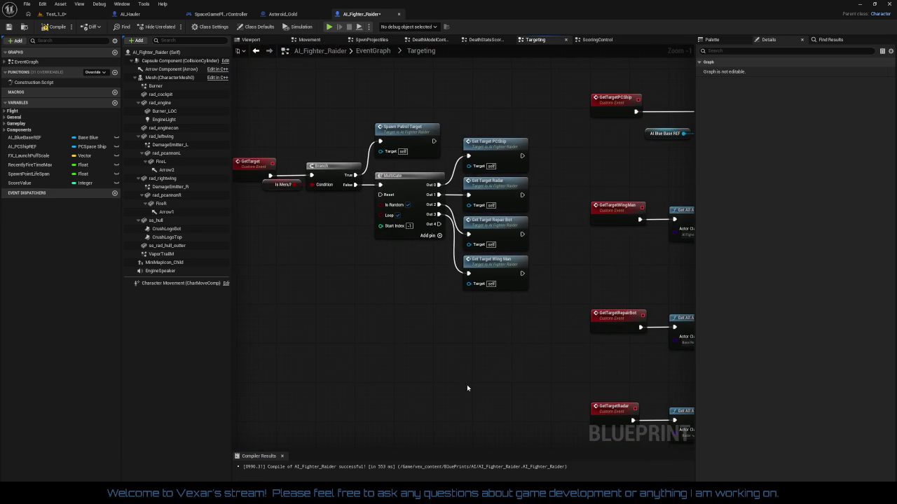
# Call Get Target Hauler from the MultiGate's Out 4, placed below Get Target Wing Man
pyautogui.moveTo(439, 225); pyautogui.dragTo(449, 317)
pyautogui.write('get')
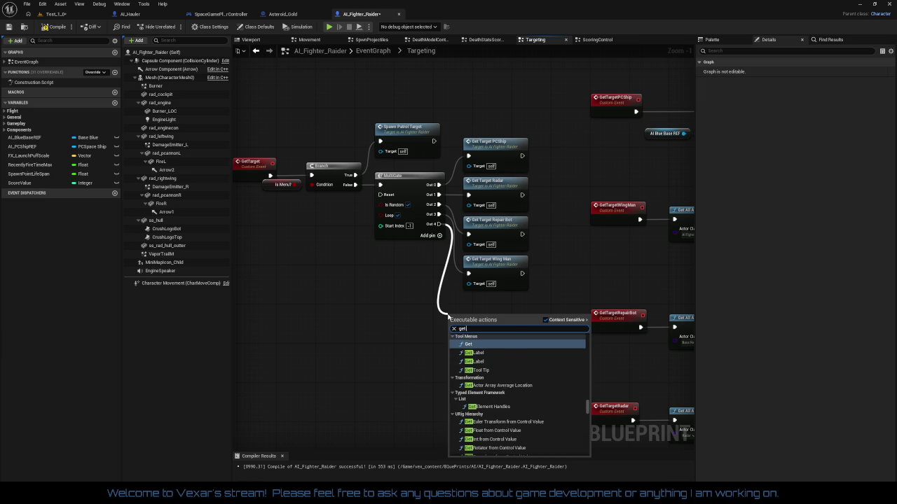
pyautogui.write(' haul')
pyautogui.press('Return')
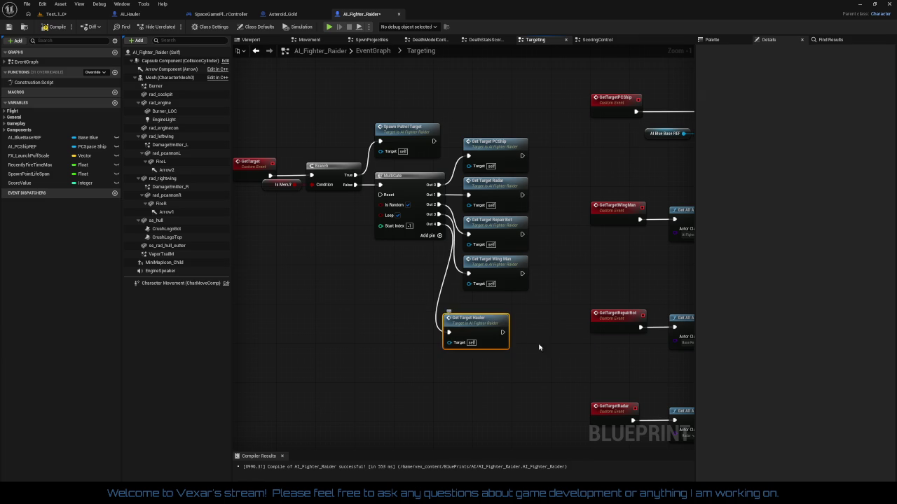
pyautogui.moveTo(465, 320); pyautogui.dragTo(489, 305)
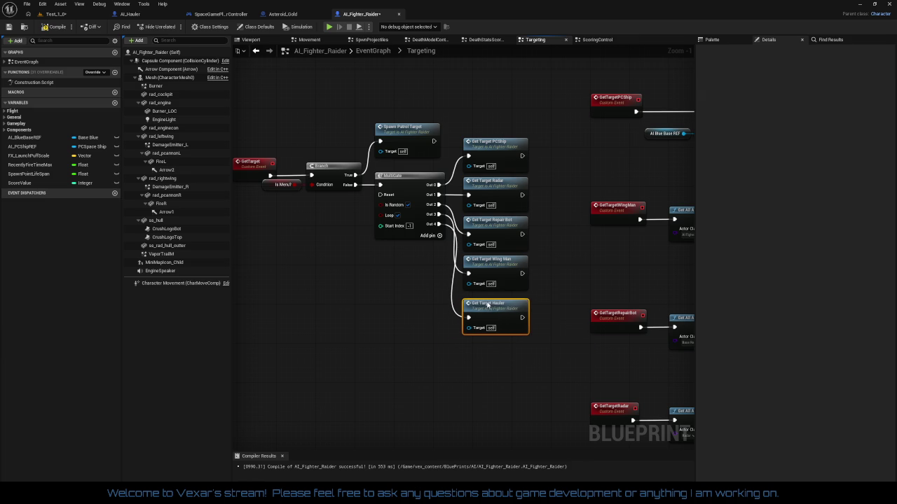
pyautogui.moveTo(428, 317)
pyautogui.mouseDown()
pyautogui.moveTo(462, 322)
pyautogui.moveTo(453, 339)
pyautogui.mouseUp()
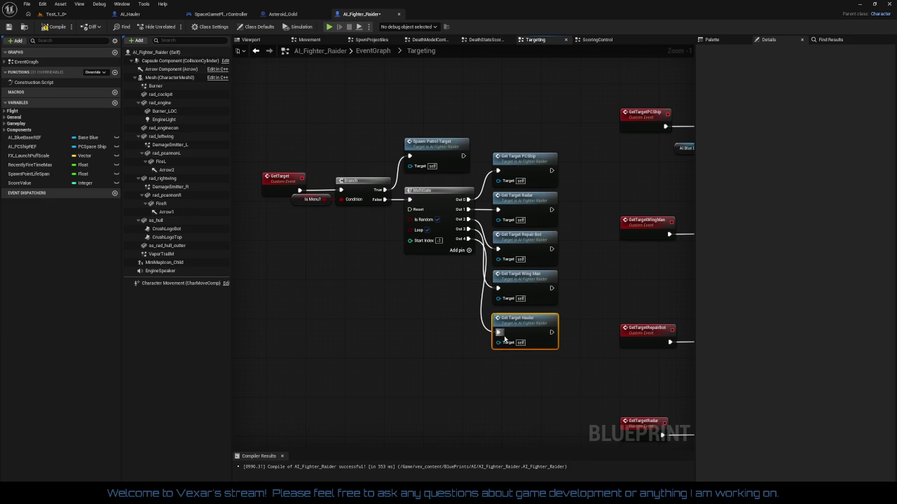
# Wire the Branch's False output to a duplicate Get Target Hauler and compile the blueprint
pyautogui.hotkey('ctrl', 'c')
pyautogui.hotkey('ctrl', 'v')
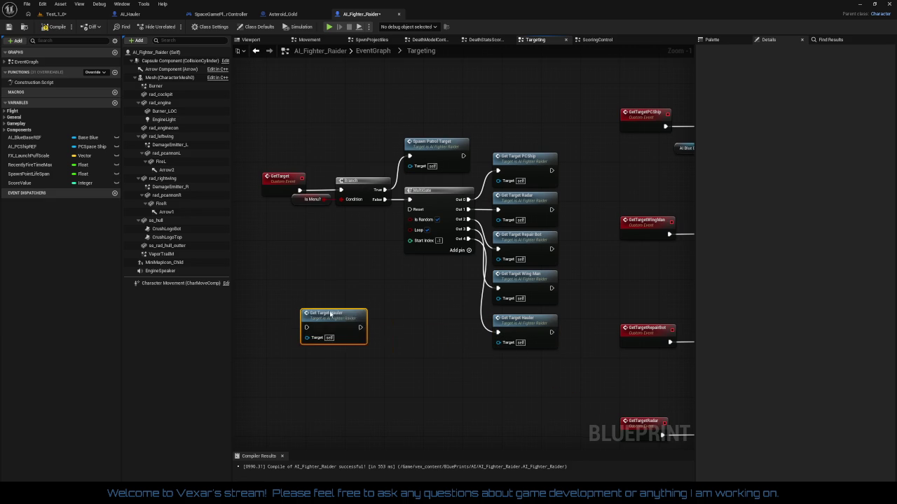
pyautogui.moveTo(346, 313); pyautogui.dragTo(371, 285)
pyautogui.moveTo(385, 200)
pyautogui.mouseDown()
pyautogui.moveTo(331, 289)
pyautogui.moveTo(332, 303)
pyautogui.mouseUp()
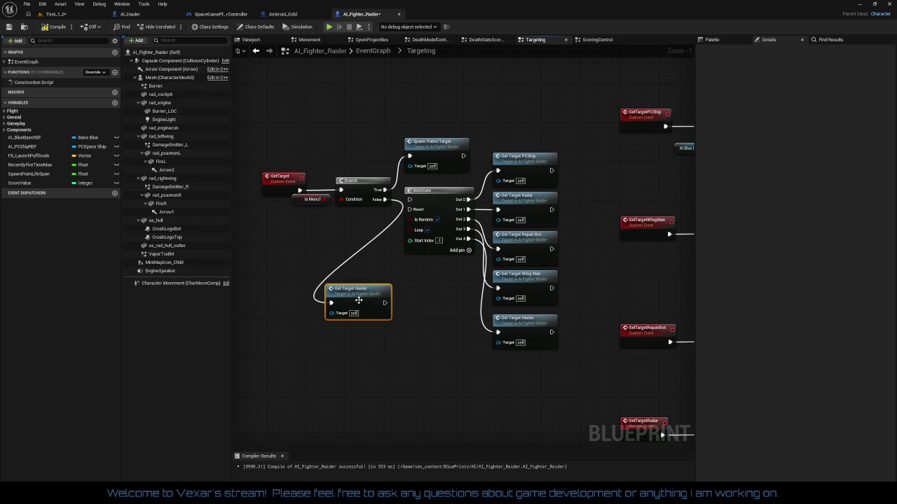
pyautogui.moveTo(362, 287)
pyautogui.mouseDown()
pyautogui.moveTo(419, 93)
pyautogui.moveTo(468, 108)
pyautogui.moveTo(416, 150)
pyautogui.moveTo(439, 290)
pyautogui.moveTo(432, 279)
pyautogui.moveTo(374, 270)
pyautogui.moveTo(350, 244)
pyautogui.mouseUp()
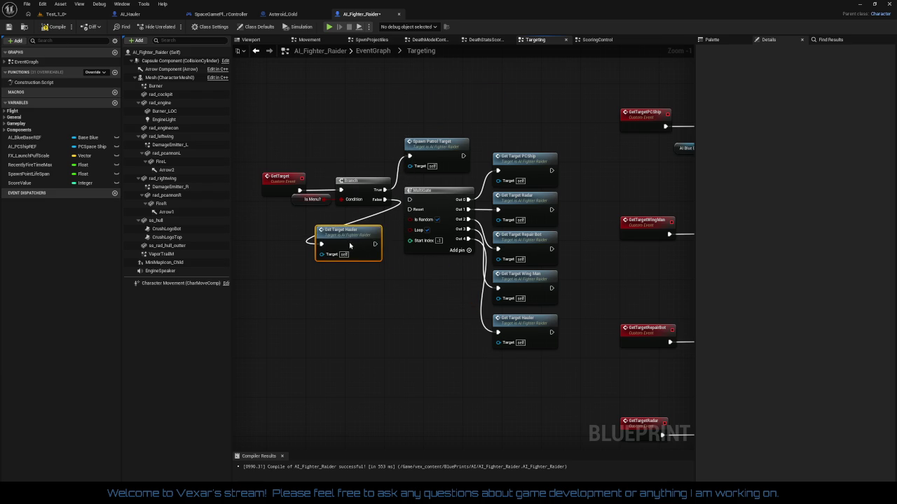
pyautogui.click(383, 339)
pyautogui.click(50, 29)
pyautogui.moveTo(410, 297)
pyautogui.mouseDown()
pyautogui.moveTo(504, 253)
pyautogui.moveTo(463, 258)
pyautogui.mouseUp()
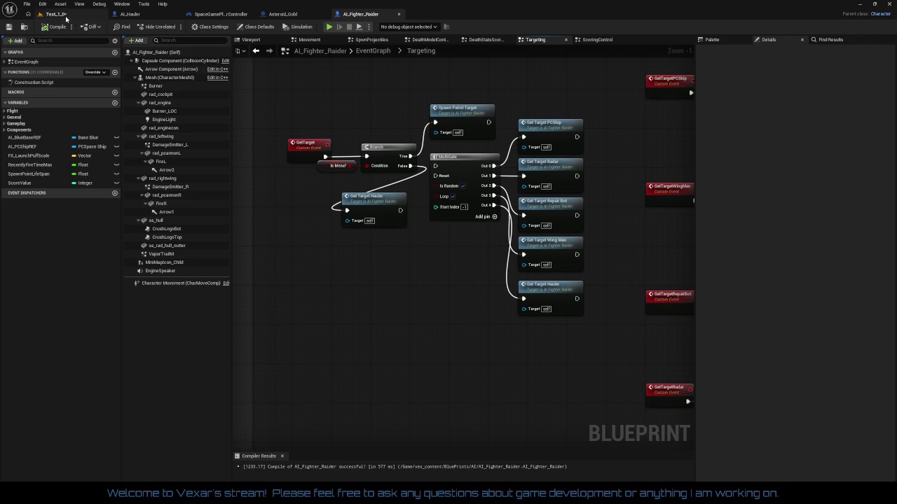
# In Test_1_0, enable SpaceGameLevel's SGL Activate Wave Manager with Min and Max Number AI set to 1
pyautogui.click(56, 14)
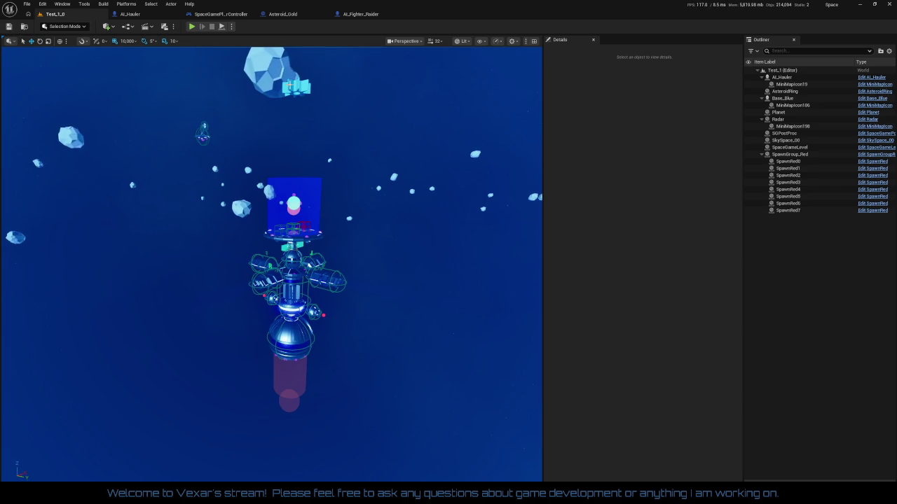
pyautogui.click(252, 96)
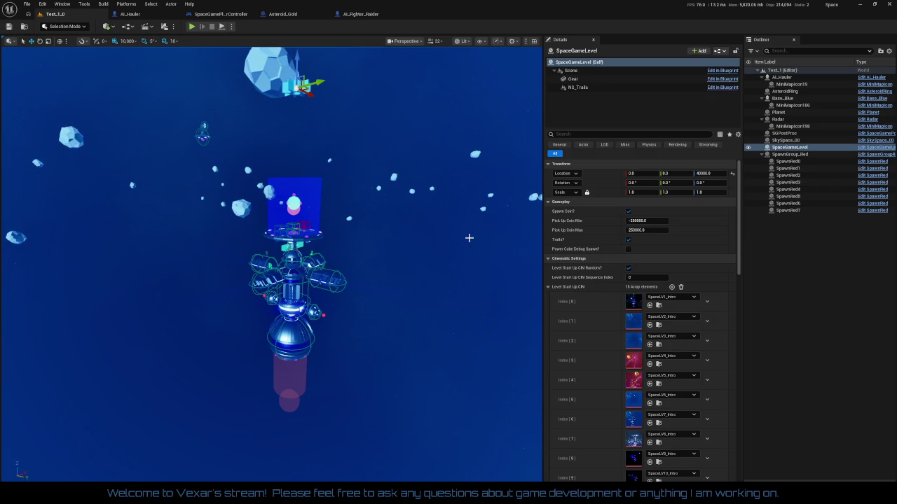
pyautogui.click(548, 288)
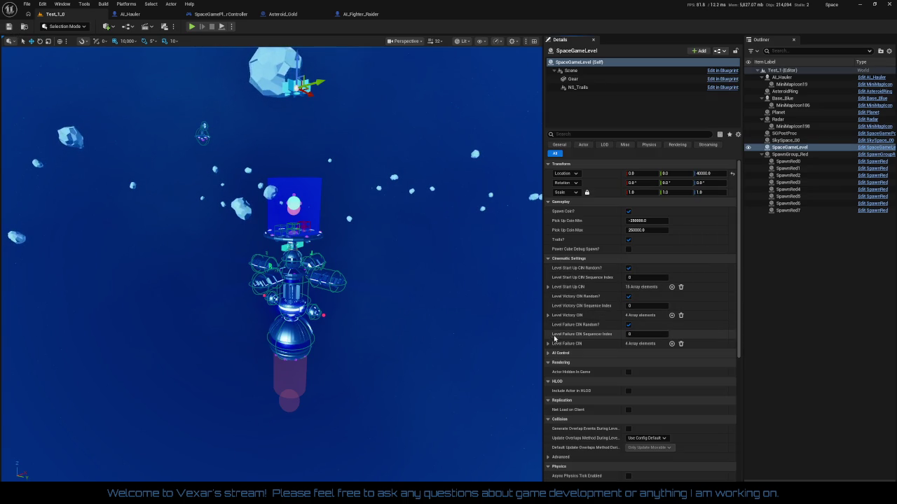
pyautogui.click(550, 259)
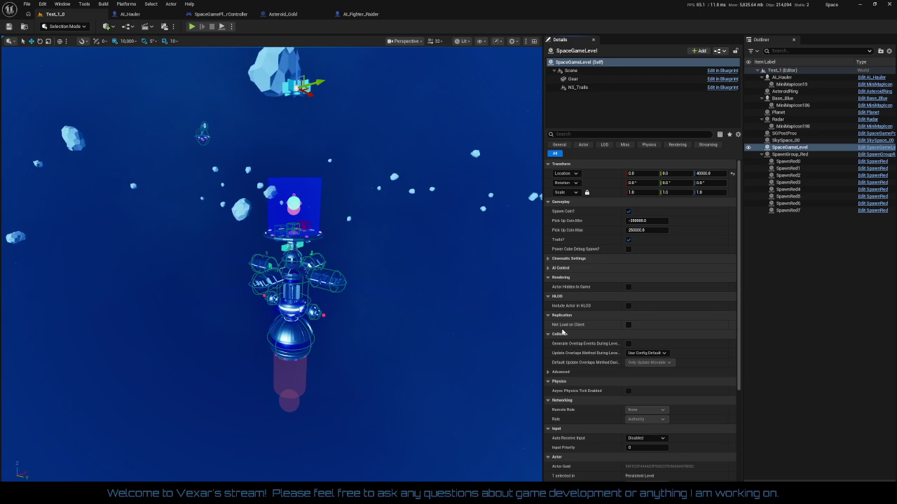
pyautogui.click(561, 268)
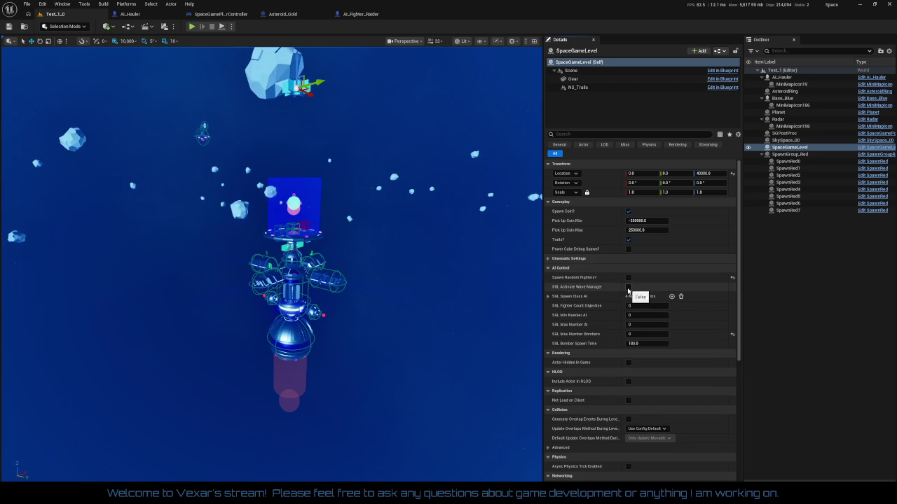
pyautogui.click(627, 288)
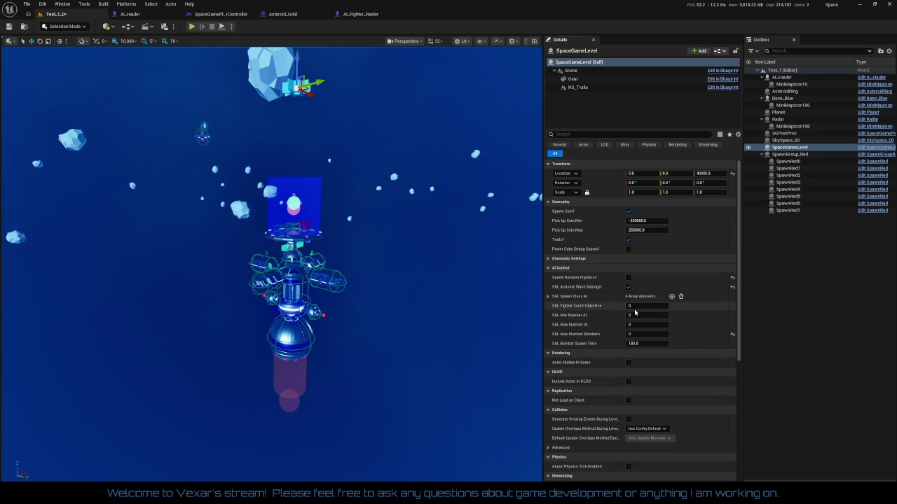
pyautogui.click(643, 315)
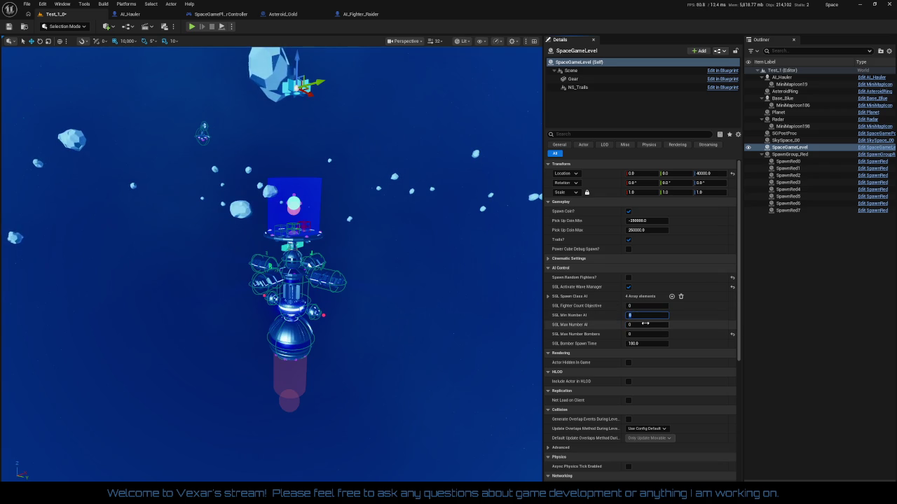
pyautogui.write('1')
pyautogui.click(645, 324)
pyautogui.write('1')
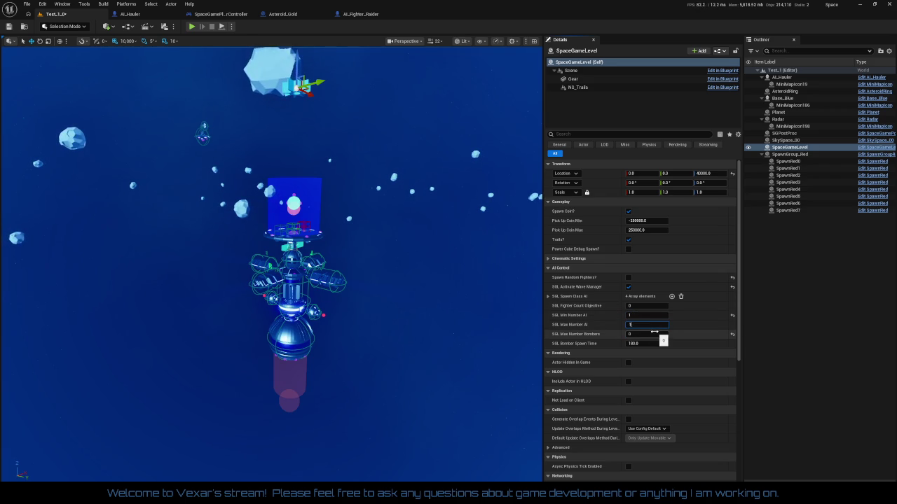
pyautogui.press('Return')
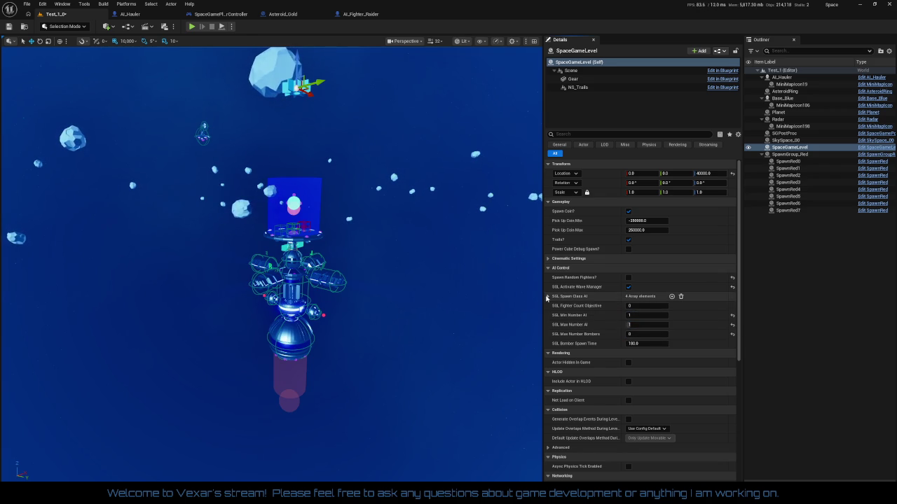
# Set SGL Spawn Class AI indices 0–3 to AI_Fighter_Raider and save the level
pyautogui.click(547, 297)
pyautogui.click(636, 307)
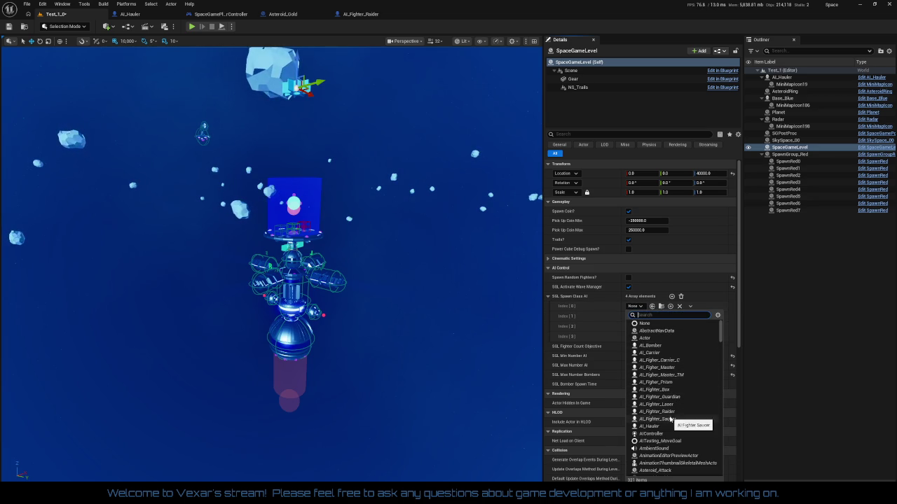
pyautogui.click(662, 412)
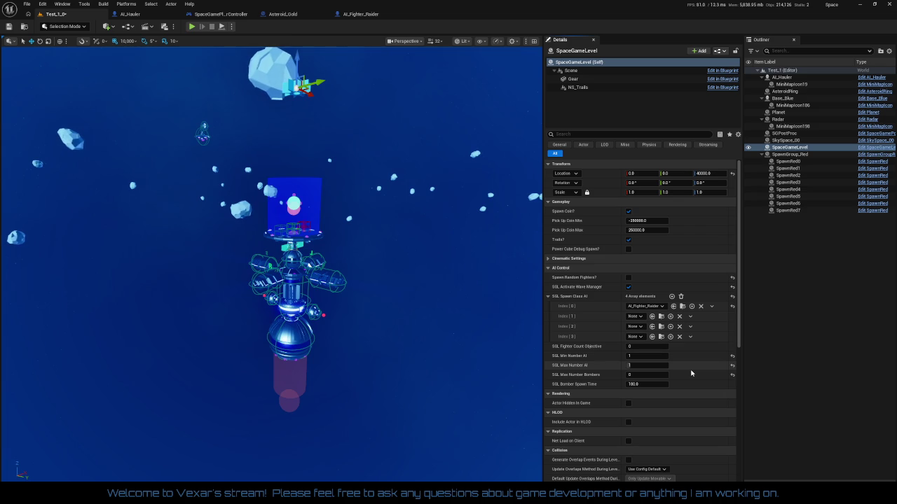
pyautogui.click(639, 317)
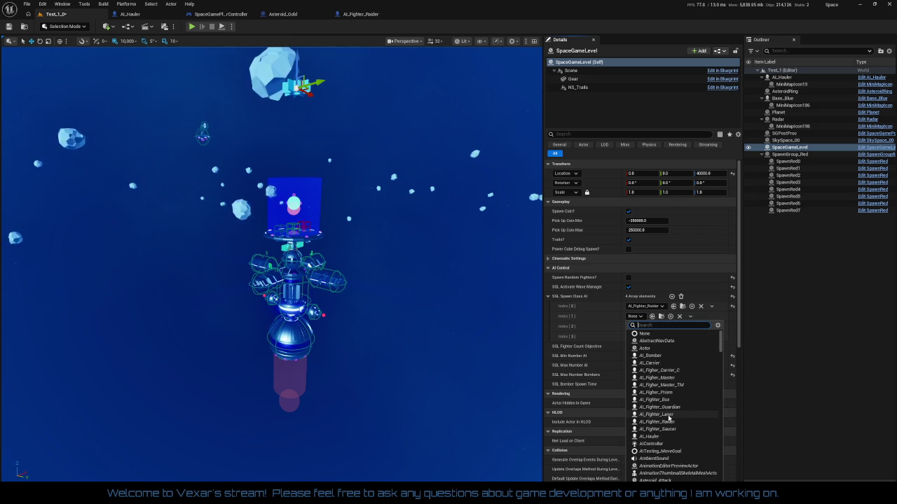
pyautogui.click(669, 422)
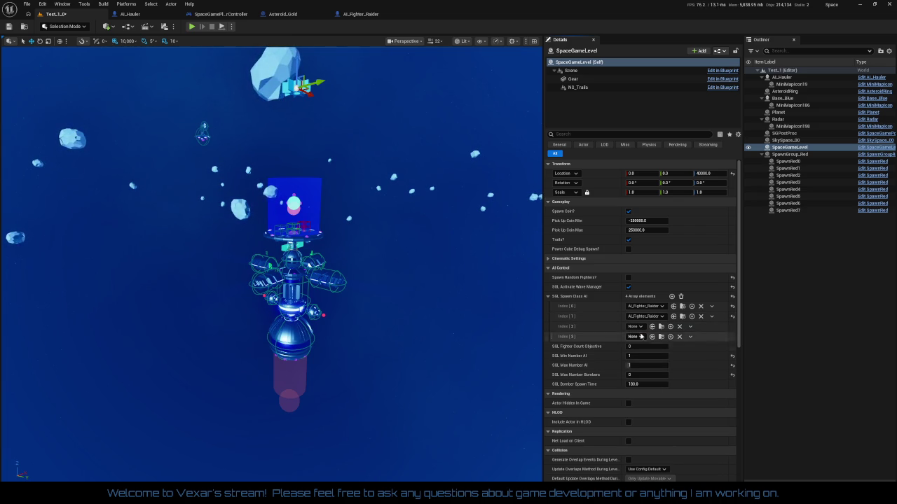
pyautogui.click(640, 336)
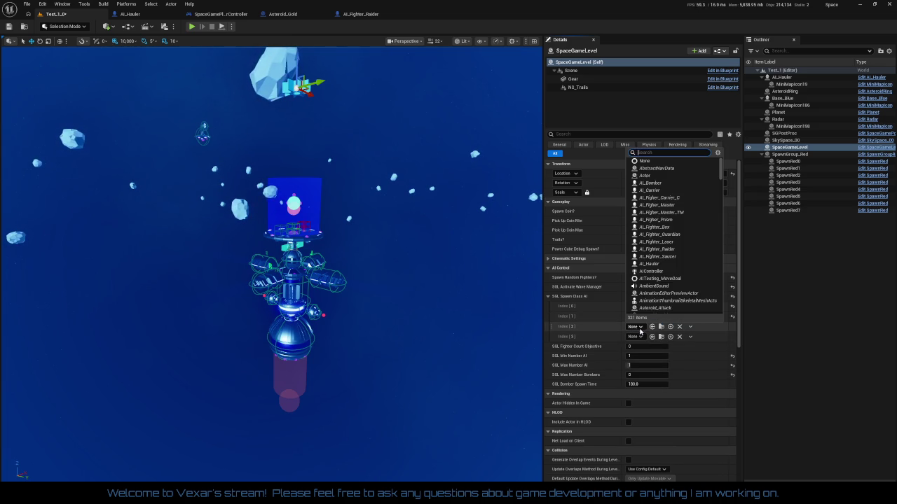
pyautogui.click(674, 255)
pyautogui.click(637, 337)
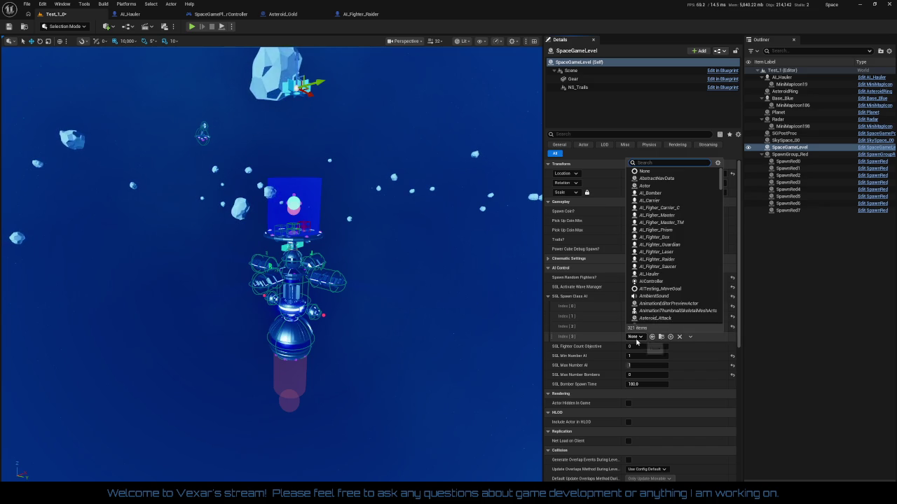
pyautogui.click(671, 259)
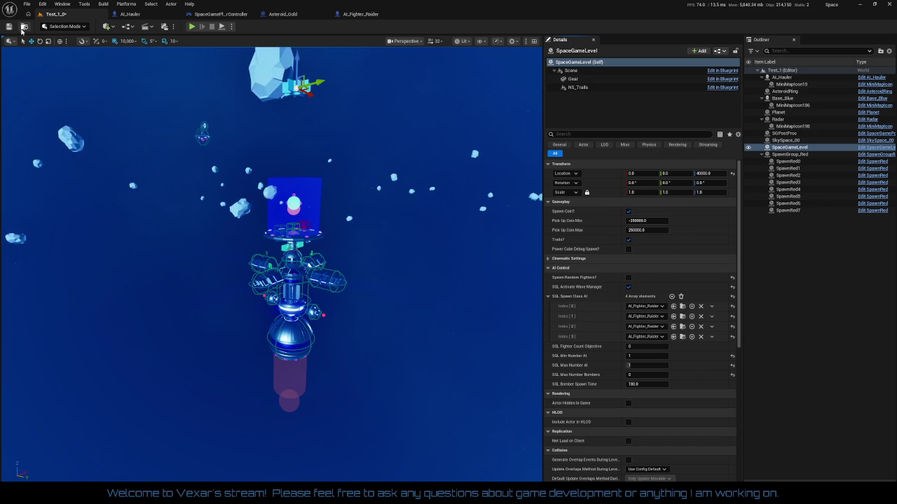
pyautogui.click(9, 28)
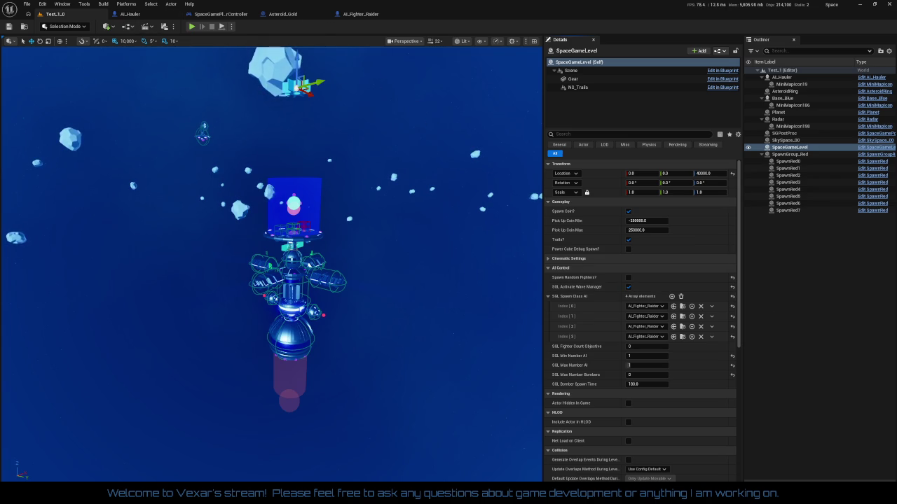
# Open the SpaceGameLevel blueprint and survey its Fighters, Cinematic Control, Startup and Level StartUp groups
pyautogui.click(878, 150)
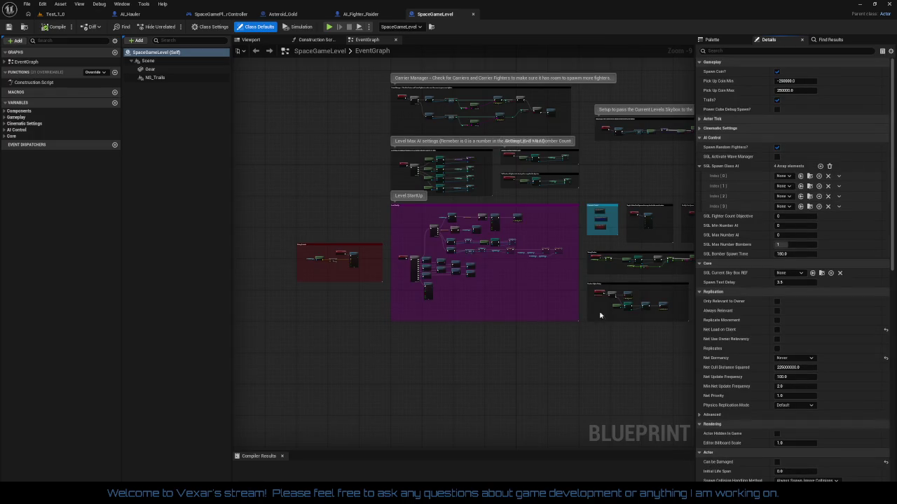
pyautogui.scroll(7, 551, 209)
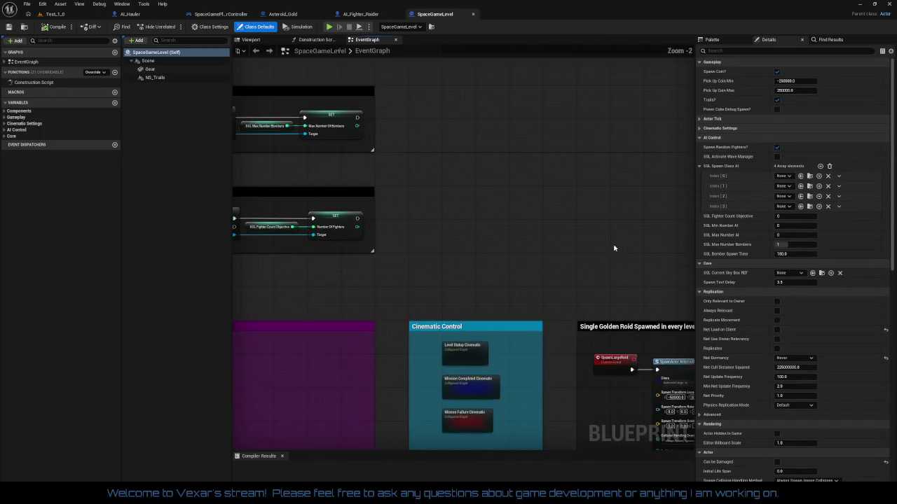
pyautogui.moveTo(525, 278); pyautogui.dragTo(694, 221)
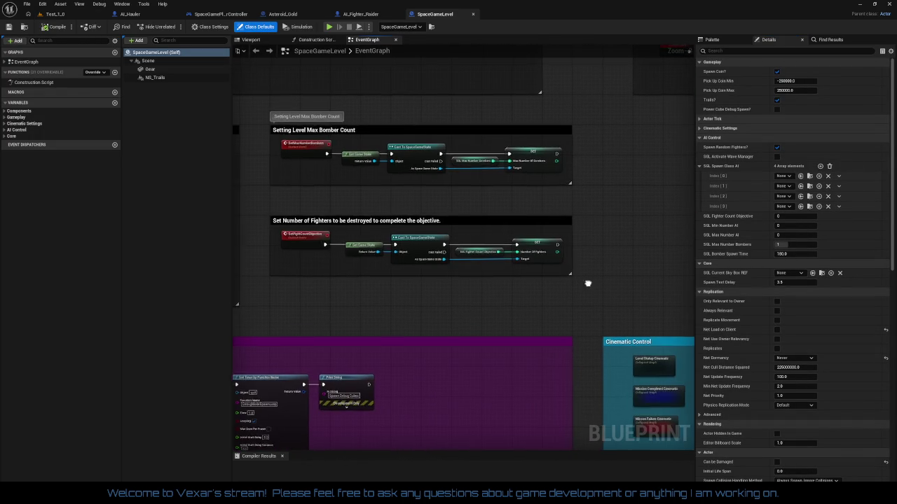
pyautogui.moveTo(654, 288); pyautogui.dragTo(430, 227)
pyautogui.scroll(-2, 499, 262)
pyautogui.moveTo(530, 341); pyautogui.dragTo(484, 184)
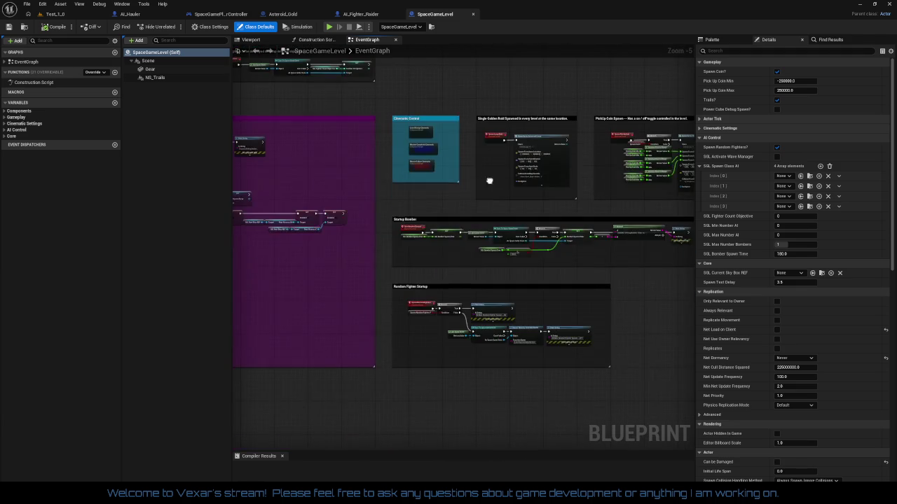
pyautogui.moveTo(504, 280)
pyautogui.mouseDown()
pyautogui.moveTo(421, 311)
pyautogui.moveTo(428, 320)
pyautogui.moveTo(582, 319)
pyautogui.moveTo(592, 296)
pyautogui.mouseUp()
pyautogui.scroll(3, 550, 332)
pyautogui.scroll(1, 550, 331)
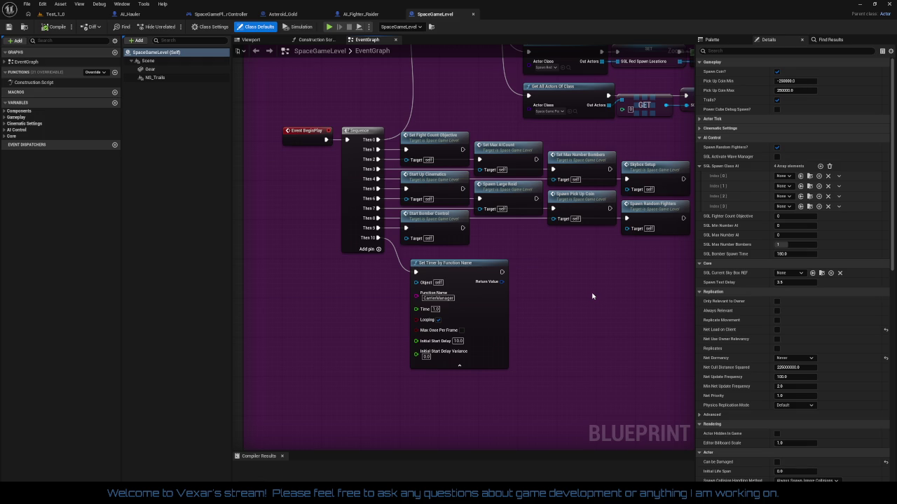
pyautogui.scroll(-4, 594, 275)
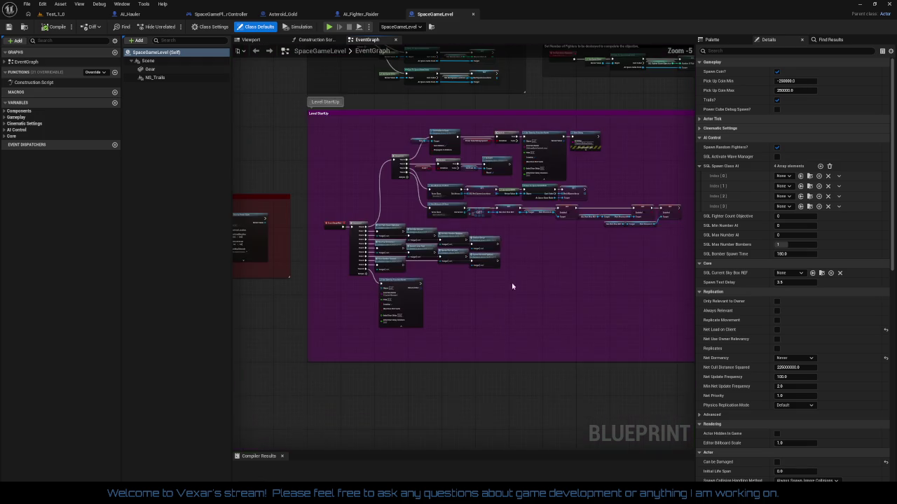
pyautogui.moveTo(448, 316); pyautogui.dragTo(290, 364)
pyautogui.moveTo(480, 246)
pyautogui.mouseDown()
pyautogui.moveTo(267, 240)
pyautogui.moveTo(365, 340)
pyautogui.mouseUp()
pyautogui.scroll(2, 467, 245)
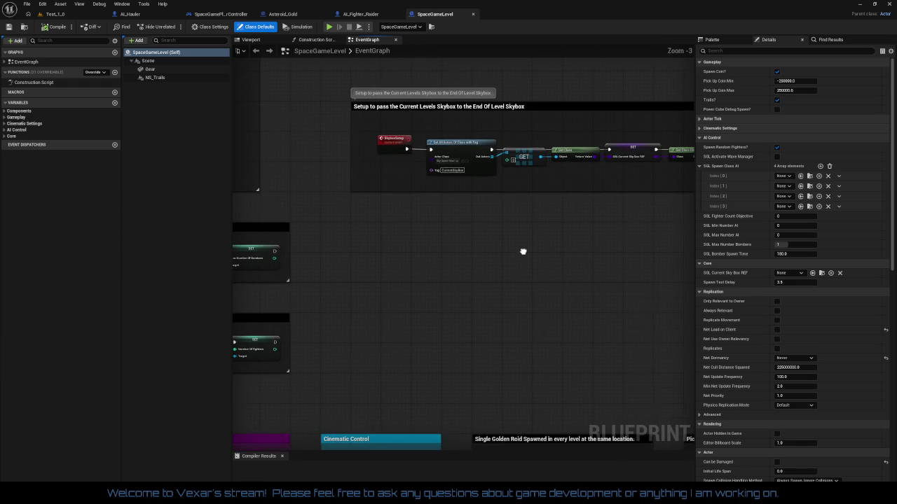
pyautogui.moveTo(519, 257)
pyautogui.mouseDown()
pyautogui.moveTo(516, 110)
pyautogui.moveTo(526, 164)
pyautogui.moveTo(482, 50)
pyautogui.mouseUp()
pyautogui.scroll(3, 612, 304)
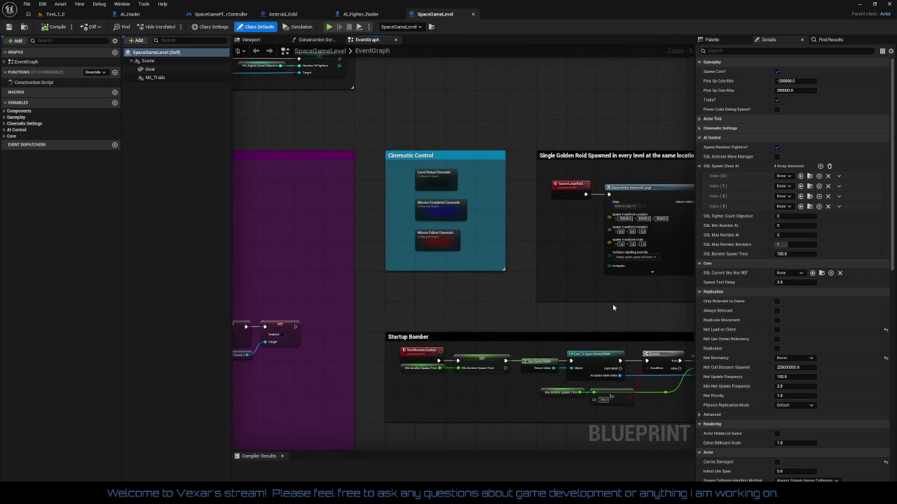
pyautogui.moveTo(469, 273); pyautogui.dragTo(627, 310)
pyautogui.scroll(-6, 627, 310)
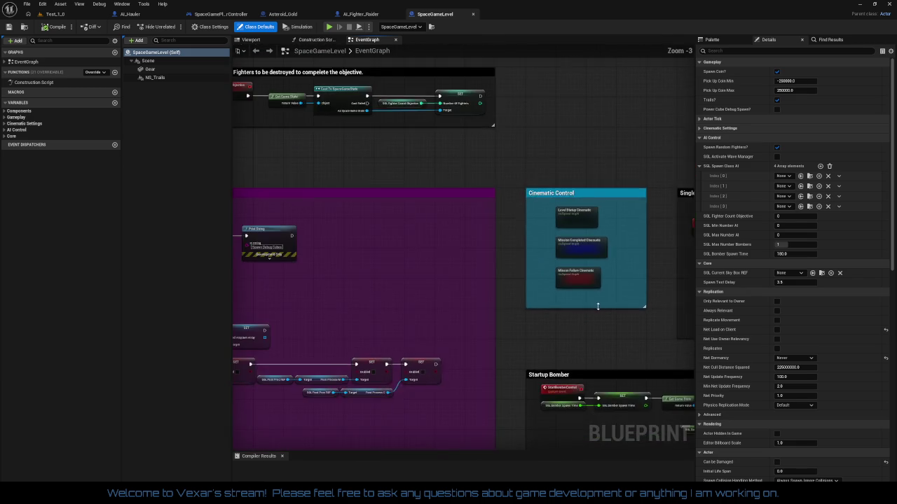
pyautogui.scroll(4, 380, 255)
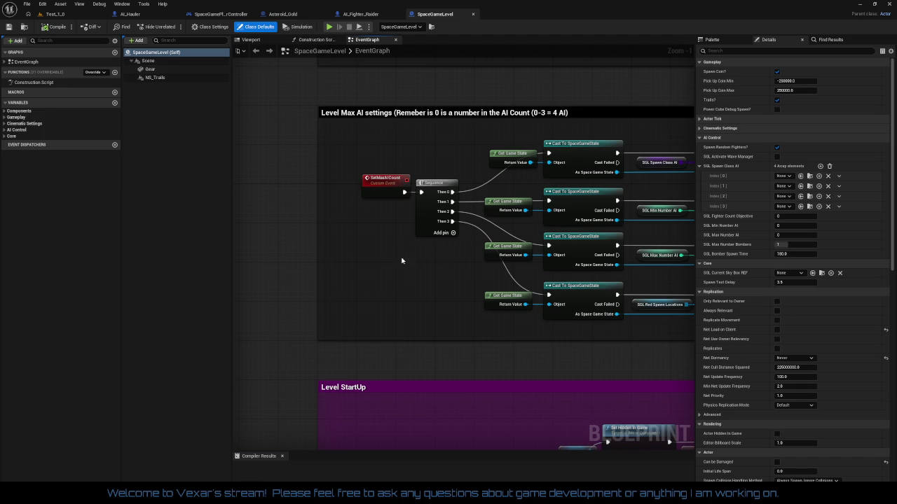
# Inspect the Level Max AI SET nodes, BeginPlay timer nodes and PickUp Coin Spawn section
pyautogui.moveTo(404, 261); pyautogui.dragTo(322, 260)
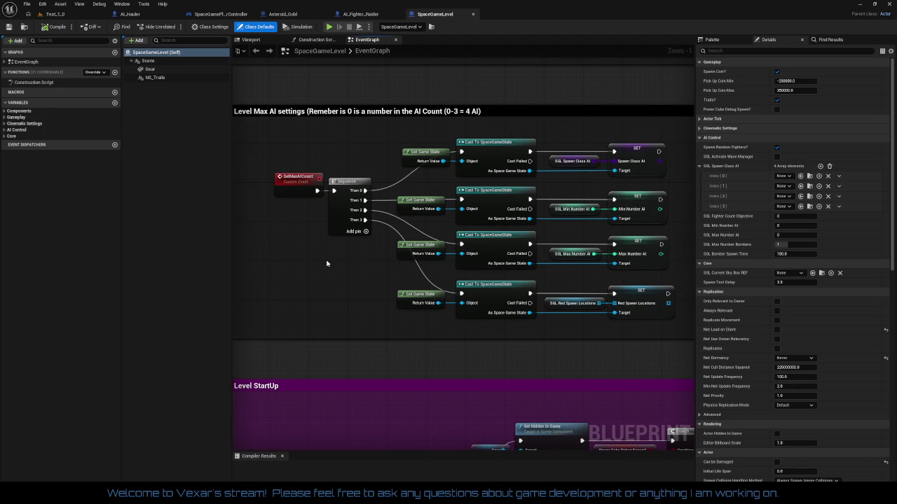
pyautogui.scroll(5, 326, 263)
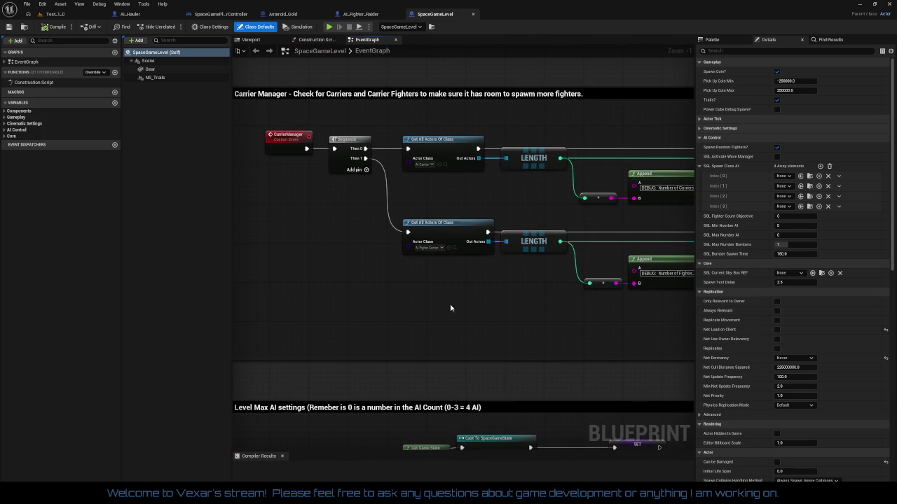
pyautogui.scroll(-3, 450, 308)
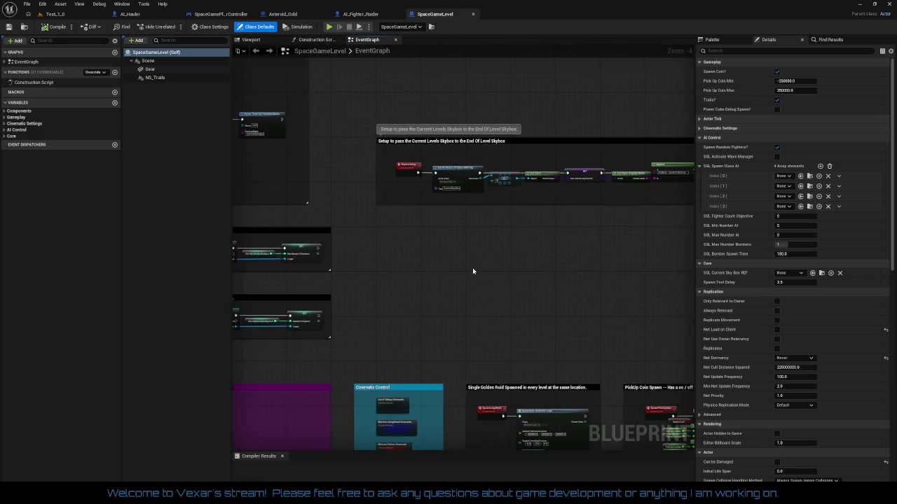
pyautogui.moveTo(472, 271); pyautogui.dragTo(328, 104)
pyautogui.moveTo(518, 289)
pyautogui.mouseDown()
pyautogui.moveTo(609, 86)
pyautogui.moveTo(593, 280)
pyautogui.moveTo(657, 342)
pyautogui.mouseUp()
pyautogui.scroll(5, 494, 313)
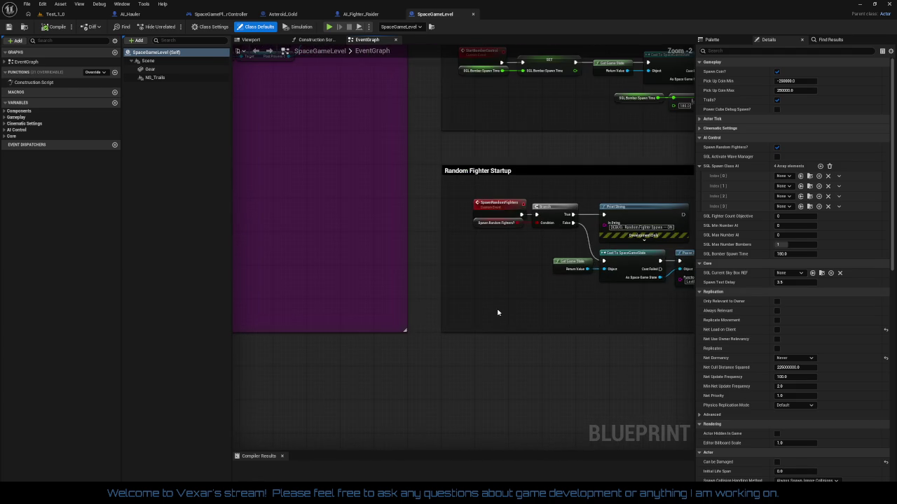
pyautogui.scroll(-2, 494, 313)
pyautogui.moveTo(493, 313)
pyautogui.mouseDown()
pyautogui.moveTo(290, 306)
pyautogui.moveTo(380, 304)
pyautogui.moveTo(389, 257)
pyautogui.mouseUp()
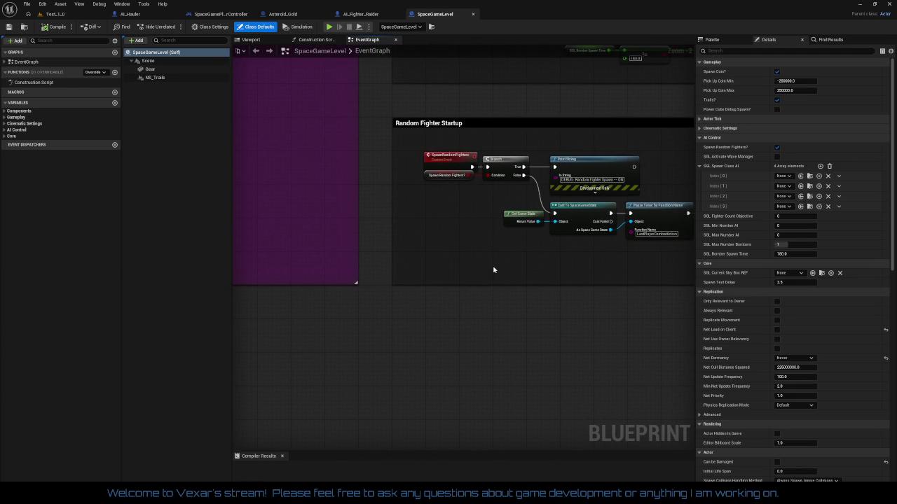
pyautogui.moveTo(492, 267)
pyautogui.mouseDown()
pyautogui.moveTo(383, 276)
pyautogui.moveTo(676, 299)
pyautogui.moveTo(686, 270)
pyautogui.moveTo(664, 302)
pyautogui.mouseUp()
pyautogui.moveTo(302, 315)
pyautogui.mouseDown()
pyautogui.moveTo(390, 341)
pyautogui.moveTo(580, 340)
pyautogui.moveTo(289, 341)
pyautogui.mouseUp()
pyautogui.moveTo(362, 345); pyautogui.dragTo(265, 357)
pyautogui.scroll(1, 264, 357)
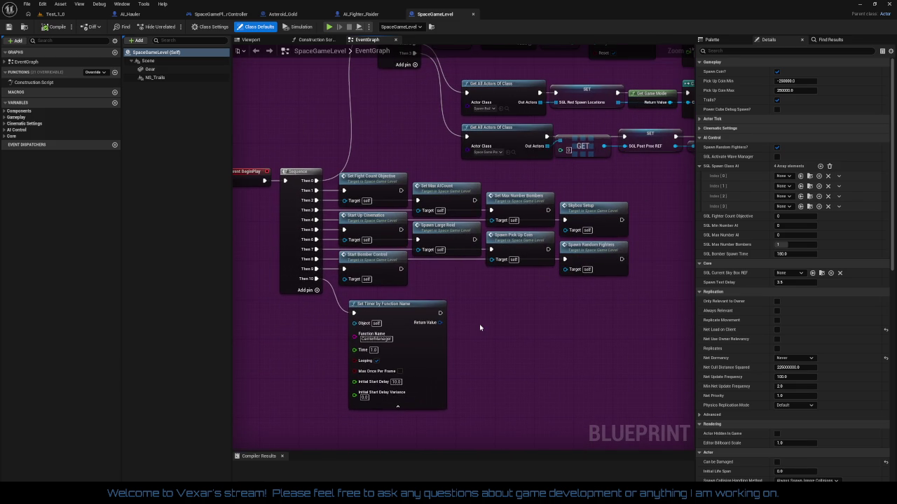
pyautogui.scroll(-4, 480, 327)
pyautogui.moveTo(498, 326)
pyautogui.mouseDown()
pyautogui.moveTo(548, 440)
pyautogui.moveTo(590, 460)
pyautogui.moveTo(414, 381)
pyautogui.moveTo(234, 397)
pyautogui.moveTo(165, 322)
pyautogui.moveTo(71, 322)
pyautogui.mouseUp()
pyautogui.moveTo(463, 280)
pyautogui.mouseDown()
pyautogui.moveTo(462, 291)
pyautogui.moveTo(333, 334)
pyautogui.moveTo(426, 341)
pyautogui.moveTo(415, 350)
pyautogui.moveTo(419, 371)
pyautogui.mouseUp()
pyautogui.scroll(1, 419, 372)
pyautogui.moveTo(441, 278); pyautogui.dragTo(315, 274)
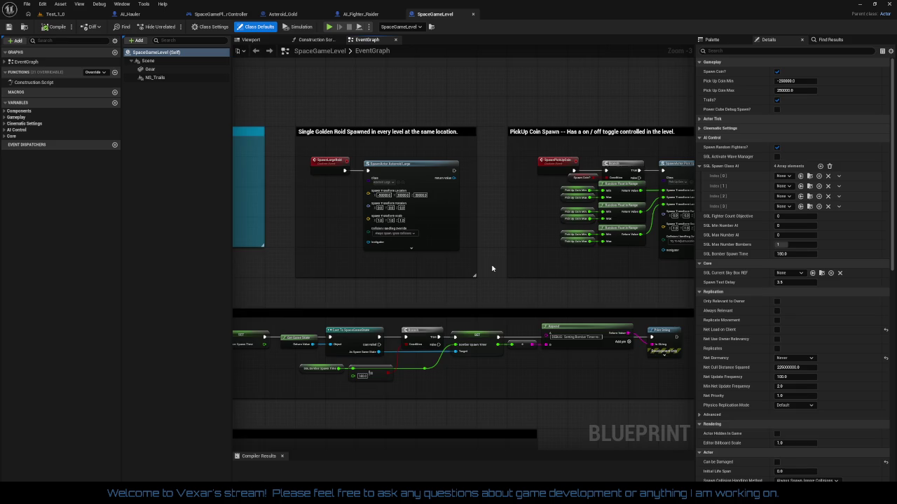
pyautogui.moveTo(492, 268)
pyautogui.mouseDown()
pyautogui.moveTo(424, 267)
pyautogui.moveTo(462, 214)
pyautogui.moveTo(652, 174)
pyautogui.mouseUp()
pyautogui.moveTo(626, 300); pyautogui.dragTo(595, 272)
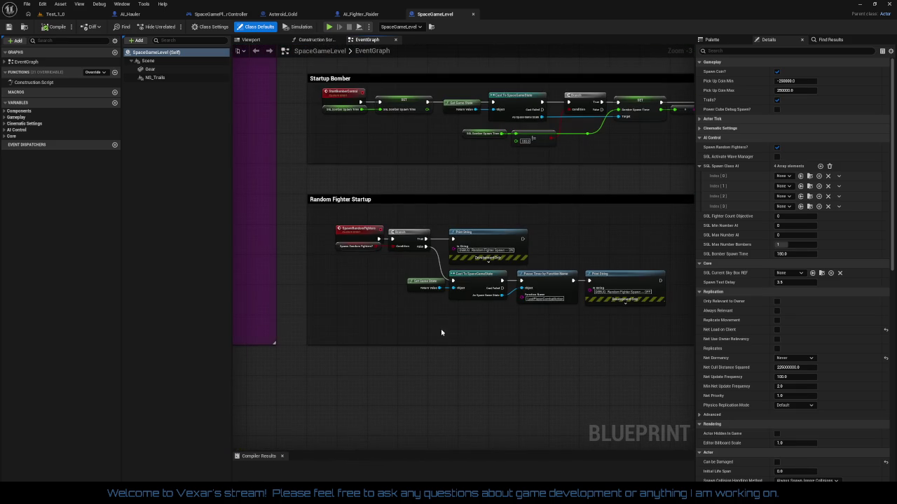
pyautogui.moveTo(441, 332); pyautogui.dragTo(520, 382)
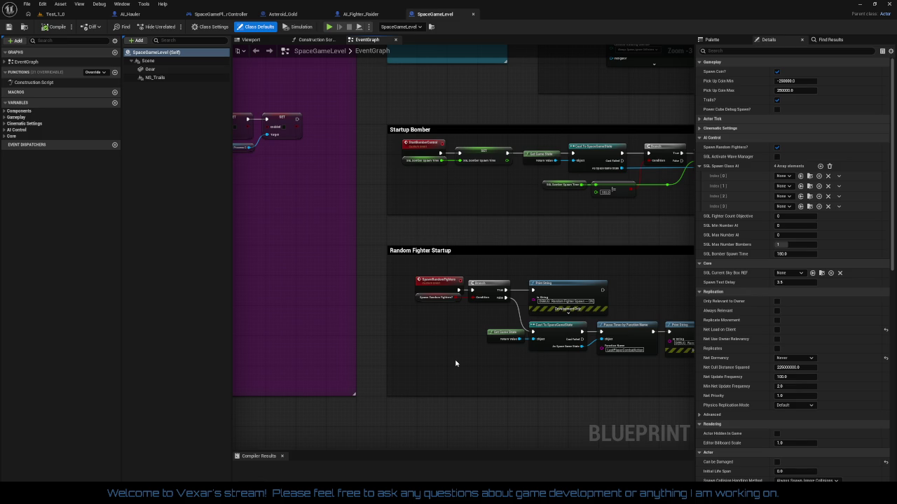
# Look over the Sequence chain's SetHiddenInGame and Branch nodes and the Startup comments
pyautogui.scroll(1, 455, 363)
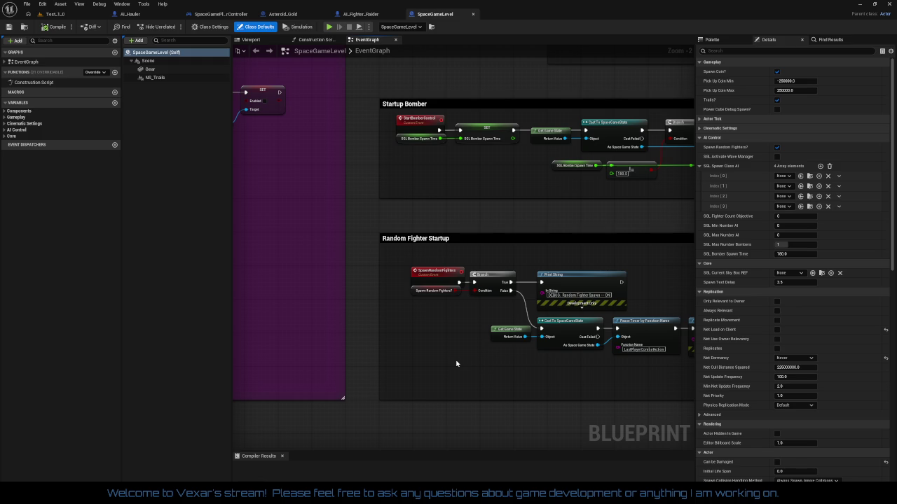
pyautogui.press('1')
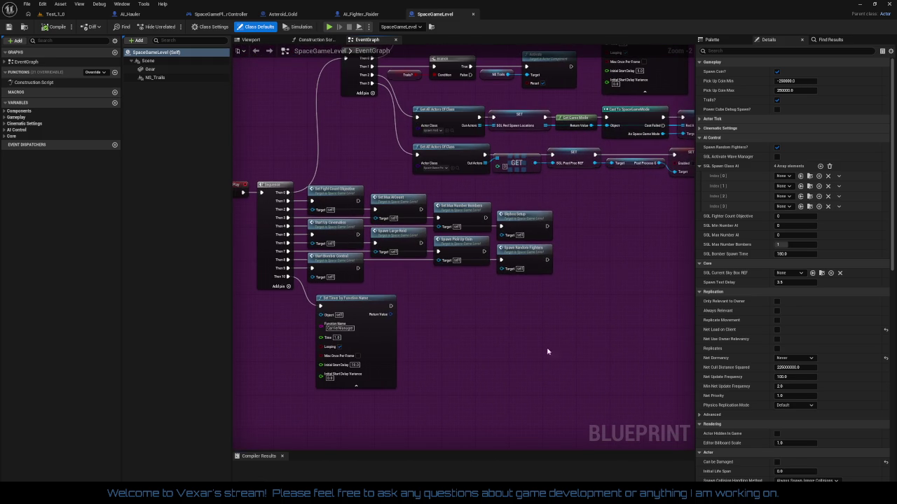
pyautogui.moveTo(547, 351)
pyautogui.mouseDown()
pyautogui.moveTo(428, 399)
pyautogui.moveTo(372, 367)
pyautogui.moveTo(580, 347)
pyautogui.mouseUp()
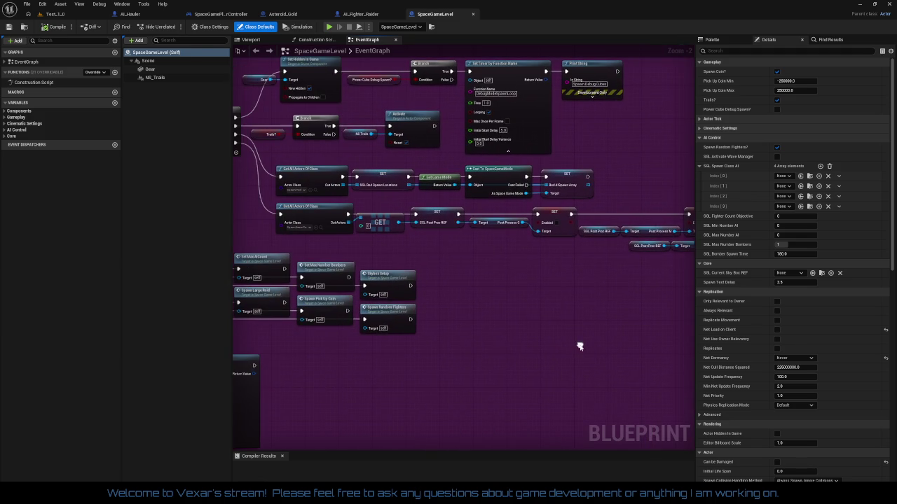
pyautogui.scroll(-5, 578, 348)
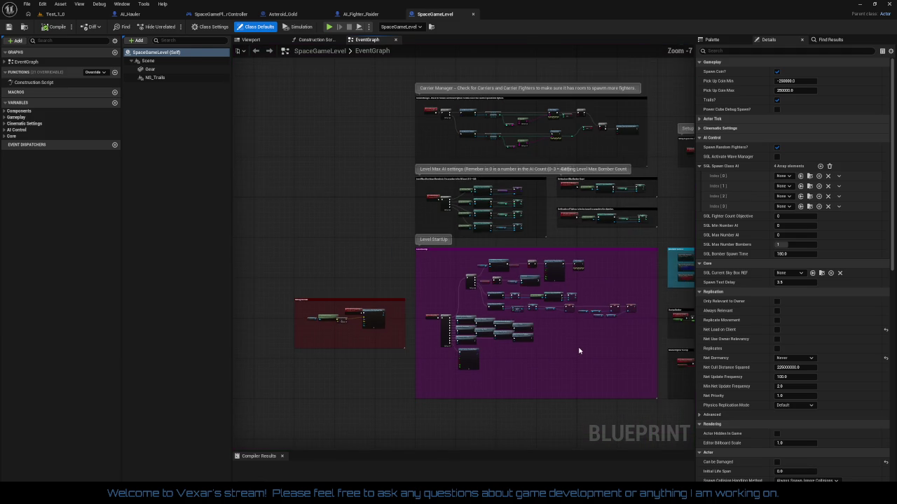
pyautogui.scroll(2, 578, 351)
pyautogui.moveTo(578, 351); pyautogui.dragTo(342, 356)
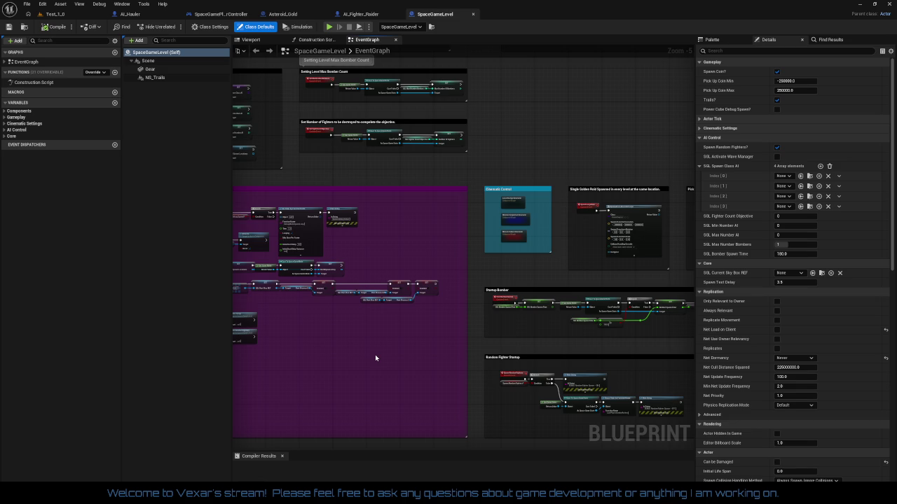
pyautogui.moveTo(374, 355)
pyautogui.mouseDown()
pyautogui.moveTo(508, 343)
pyautogui.moveTo(534, 319)
pyautogui.mouseUp()
pyautogui.scroll(1, 466, 350)
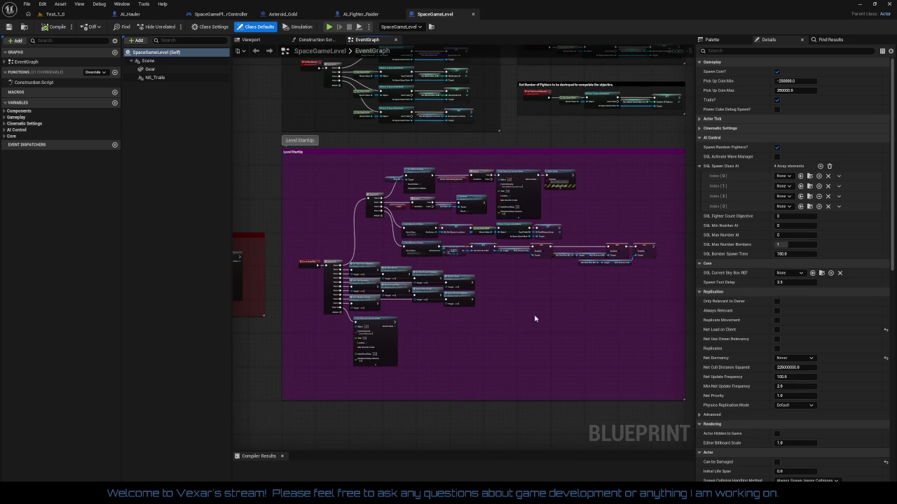
# Close the SpaceGameLevel blueprint and return to the Test_1_0 level editor
pyautogui.click(473, 14)
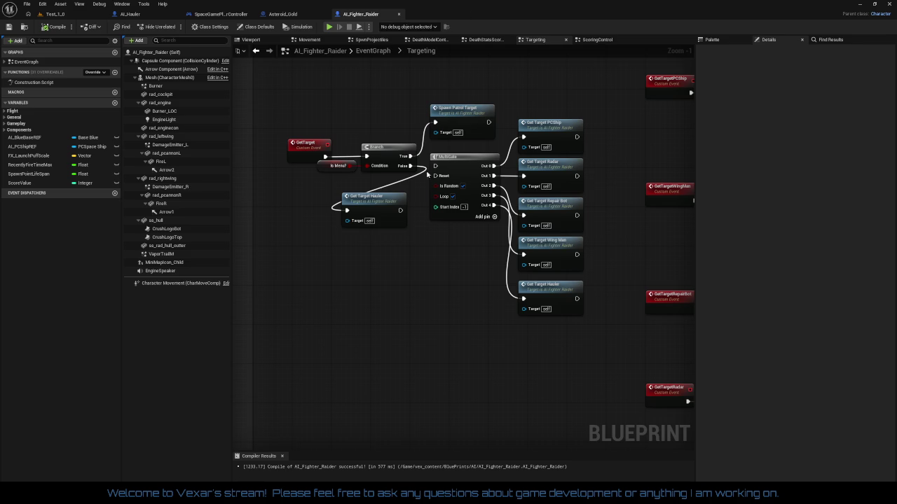
pyautogui.moveTo(261, 167); pyautogui.dragTo(307, 175)
pyautogui.click(70, 14)
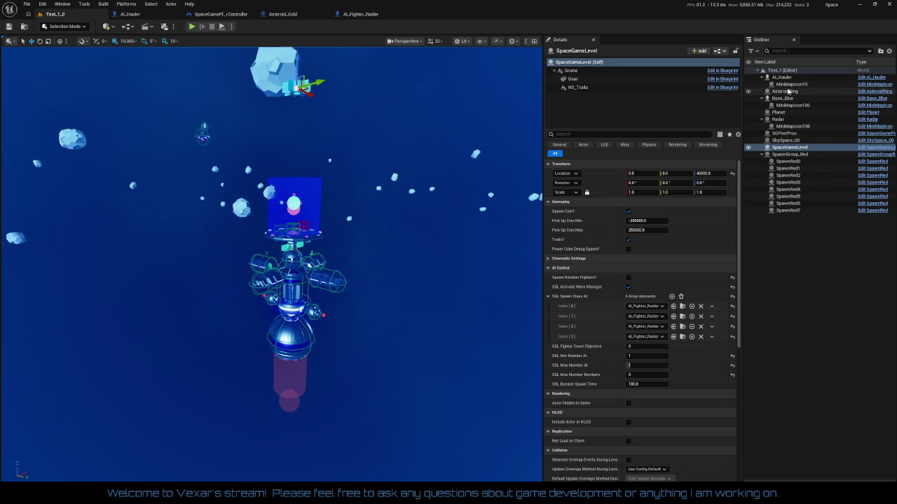
# Focus on AI_Hauler and duplicate it twice, creating AI_Hauler2 and AI_Hauler3
pyautogui.click(785, 77)
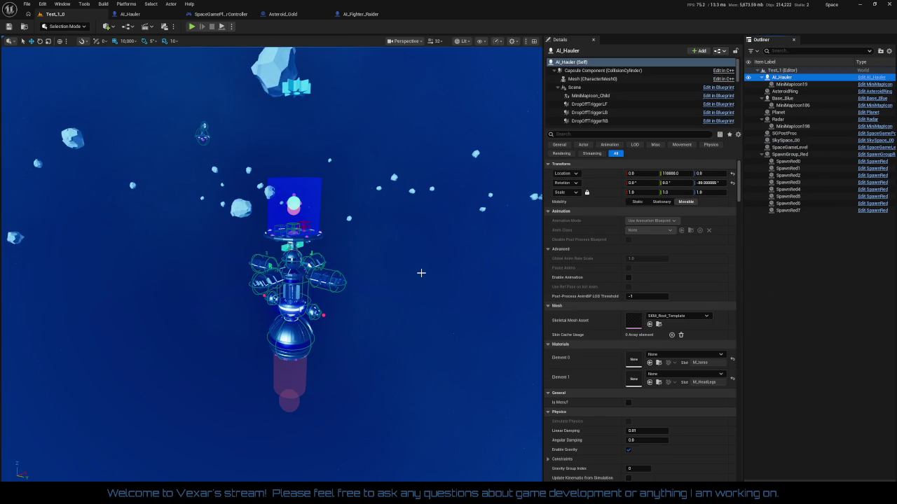
pyautogui.moveTo(421, 273); pyautogui.dragTo(455, 275)
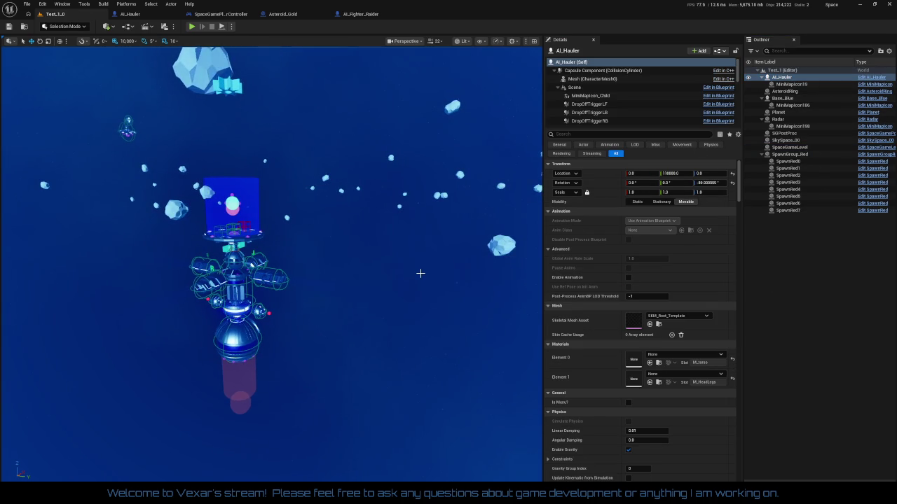
pyautogui.moveTo(399, 280); pyautogui.dragTo(396, 281)
pyautogui.press('f')
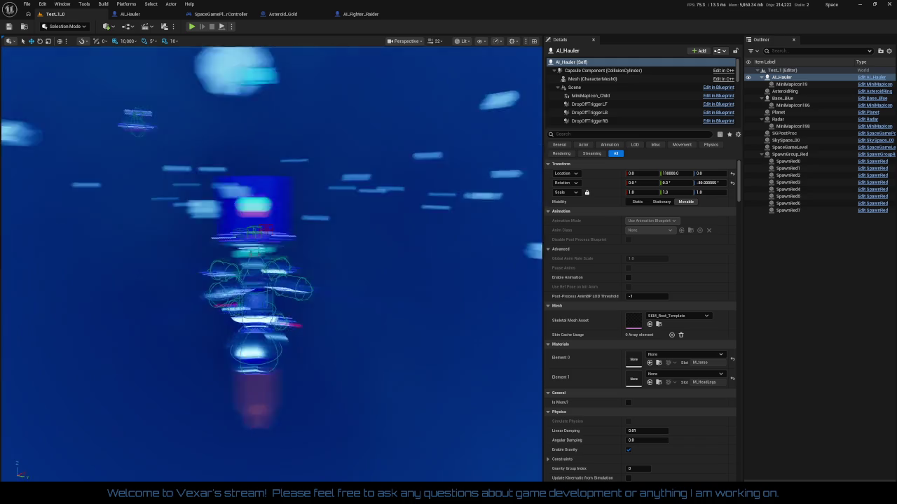
pyautogui.hotkey('ctrl', 'd')
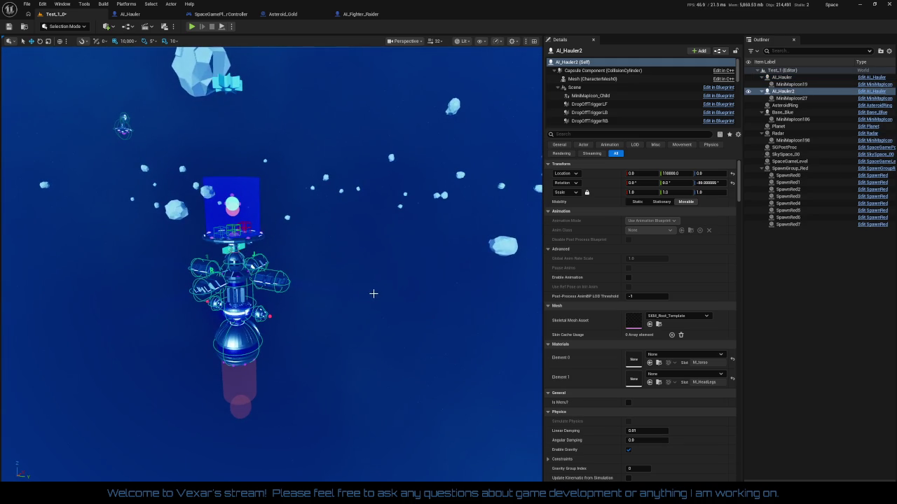
pyautogui.hotkey('ctrl', 'd')
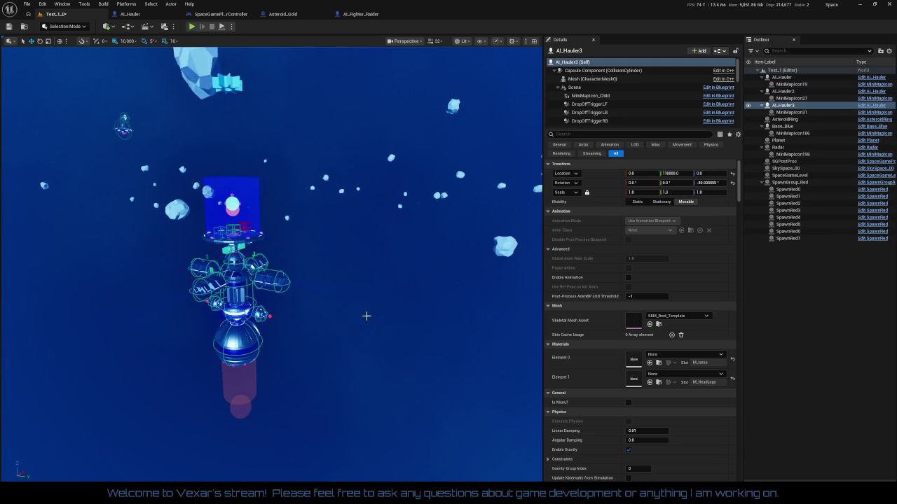
# Save the level with the spread-out haulers and start a Play In Editor session
pyautogui.moveTo(366, 316)
pyautogui.mouseDown()
pyautogui.moveTo(316, 315)
pyautogui.moveTo(343, 315)
pyautogui.moveTo(326, 315)
pyautogui.mouseUp()
pyautogui.moveTo(403, 390); pyautogui.dragTo(408, 390)
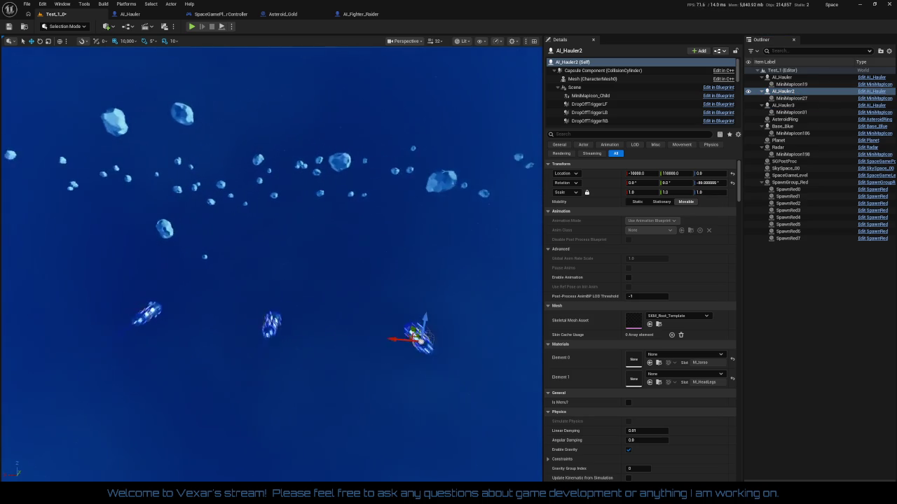
pyautogui.moveTo(408, 390)
pyautogui.mouseDown()
pyautogui.moveTo(382, 403)
pyautogui.moveTo(325, 389)
pyautogui.mouseUp()
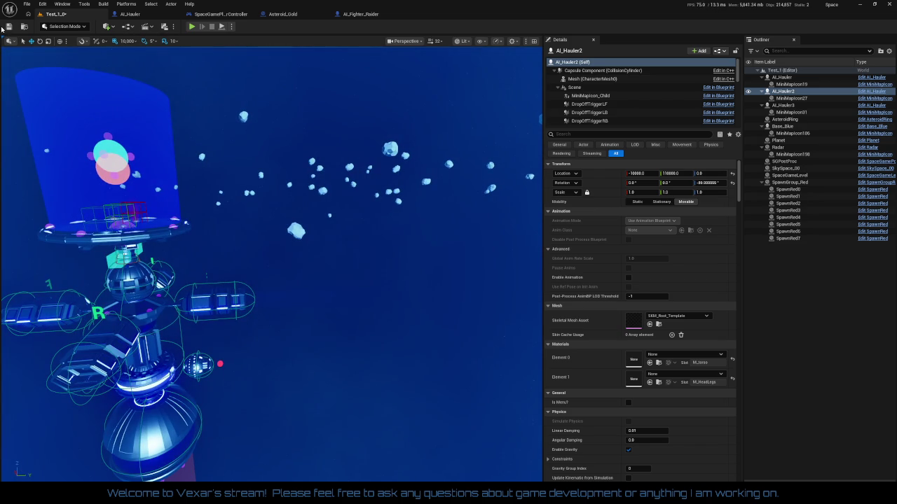
pyautogui.click(9, 27)
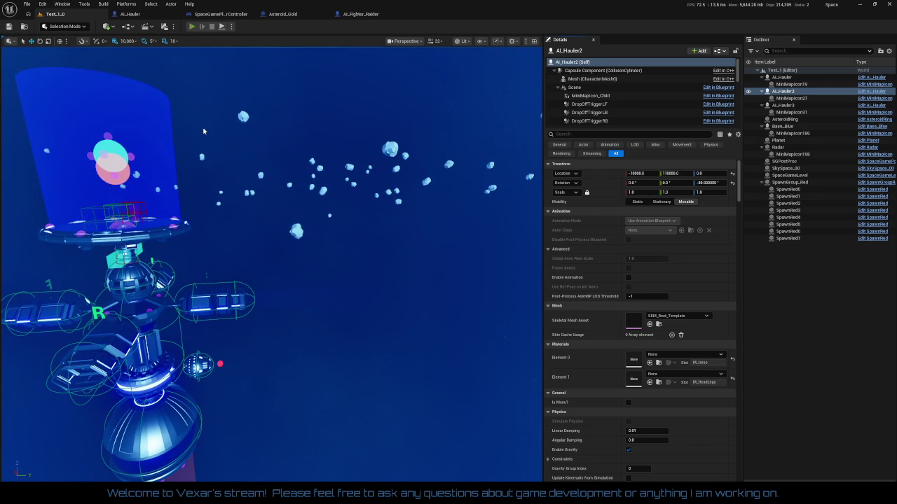
pyautogui.click(192, 27)
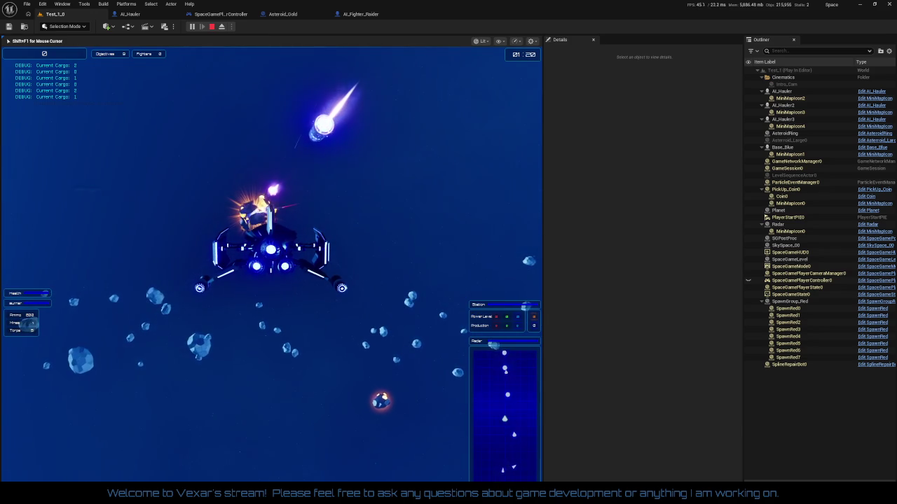
# Boost the player ship forward during the play test, then end the session with Esc
pyautogui.press('shift')
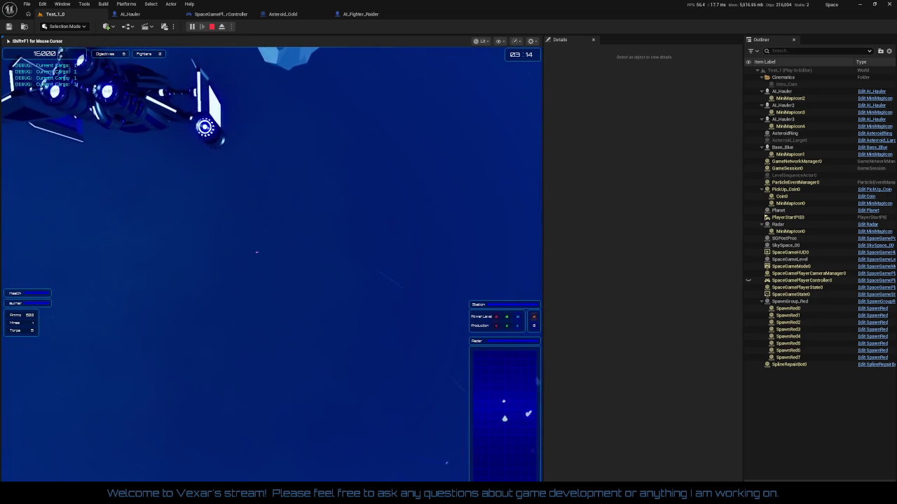
pyautogui.press('Escape')
# In AI_Fighter_Raider's Make Array, remove the AI_ProjectilesBlue and AI_Collision object type pins
pyautogui.click(361, 14)
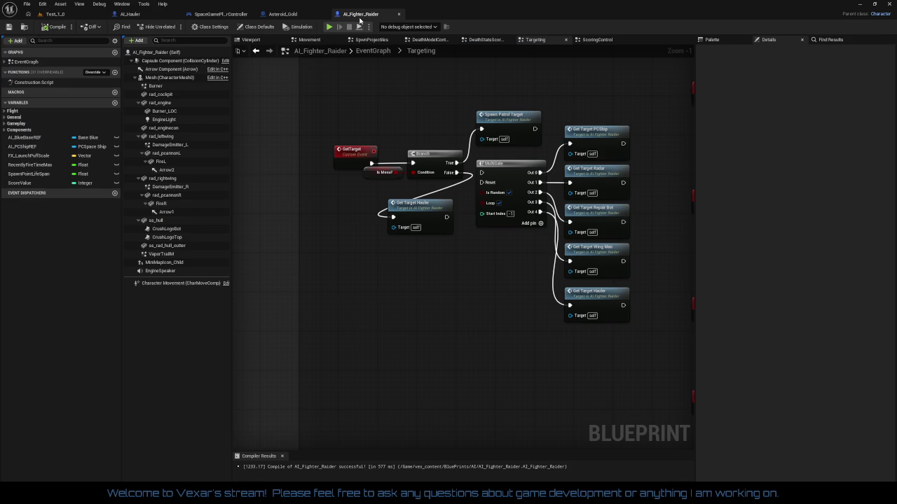
pyautogui.scroll(-4, 508, 302)
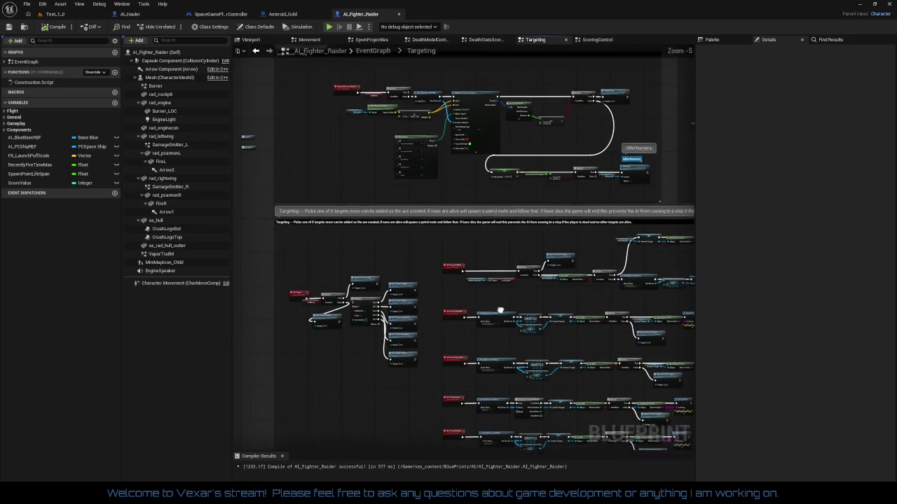
pyautogui.scroll(5, 401, 322)
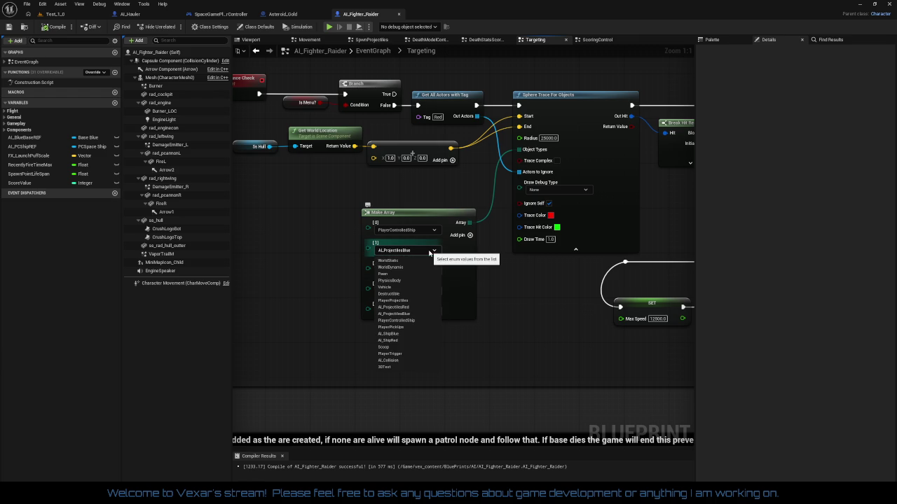
pyautogui.click(430, 252)
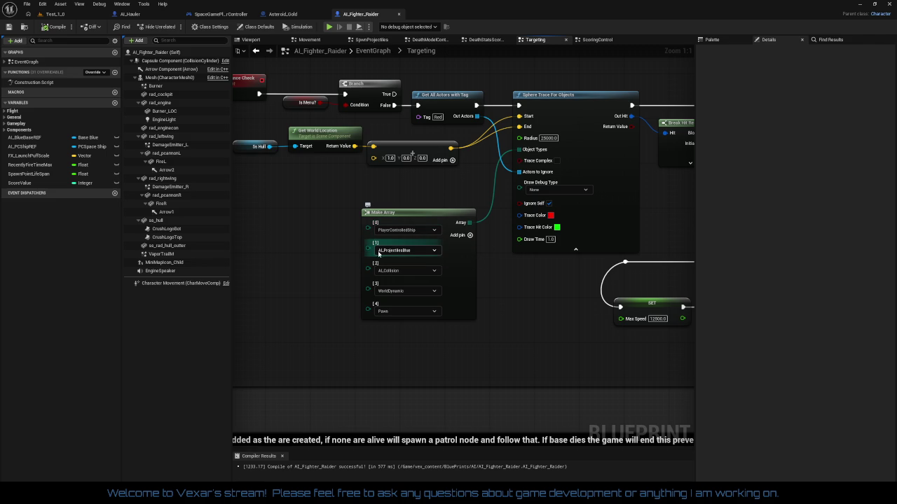
pyautogui.rightClick(366, 248)
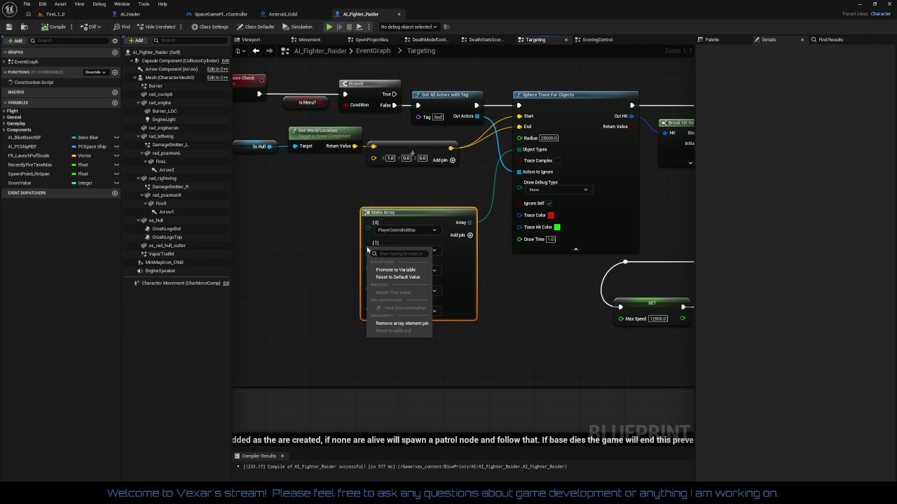
pyautogui.click(389, 311)
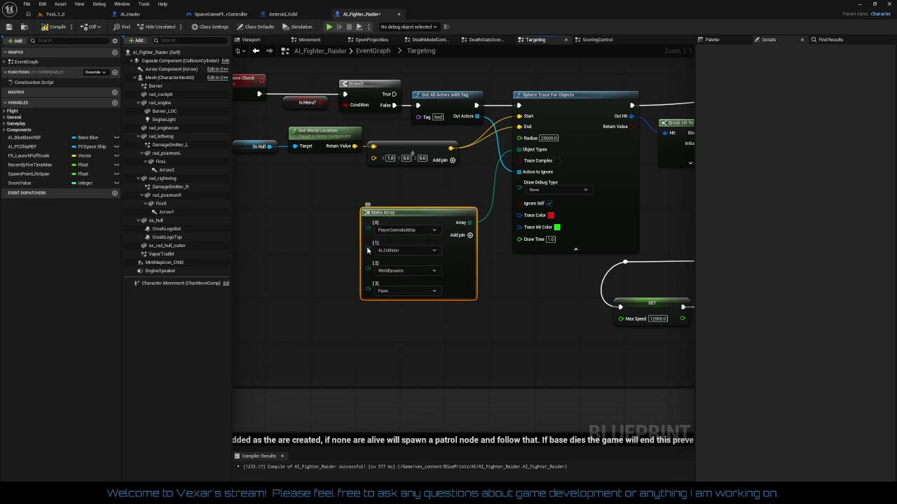
pyautogui.rightClick(368, 250)
pyautogui.click(400, 325)
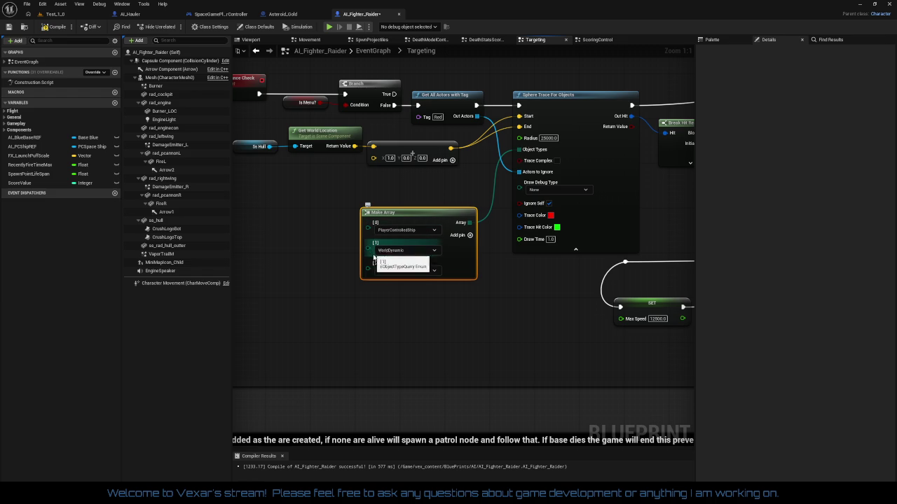
pyautogui.click(428, 333)
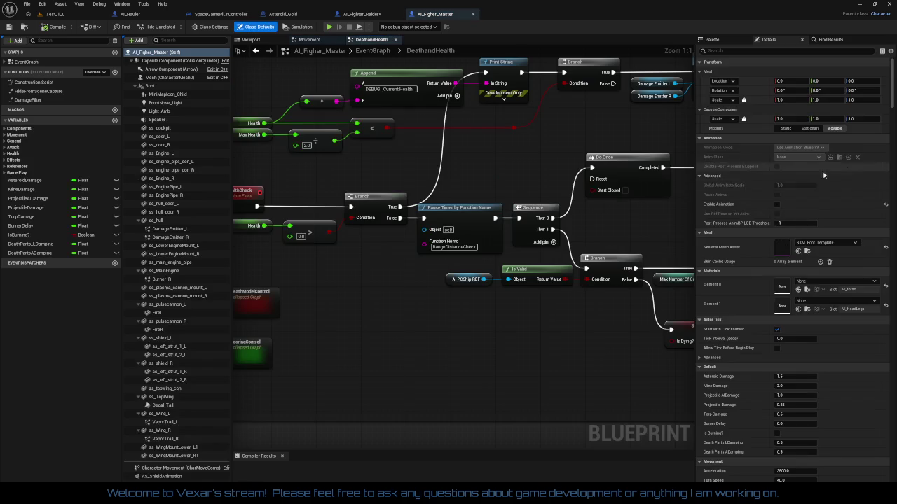
# Browse AI_Fighter_Master's death-handling, EventGraph Core and Targeting graphs, then close the master blueprint
pyautogui.scroll(-5, 367, 335)
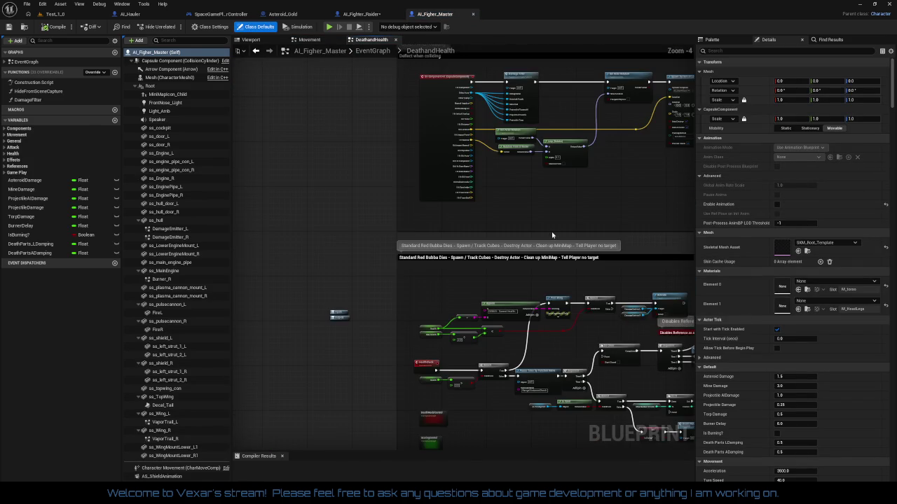
pyautogui.moveTo(367, 335)
pyautogui.mouseDown()
pyautogui.moveTo(351, 294)
pyautogui.moveTo(370, 217)
pyautogui.mouseUp()
pyautogui.hotkey('alt', 'Left')
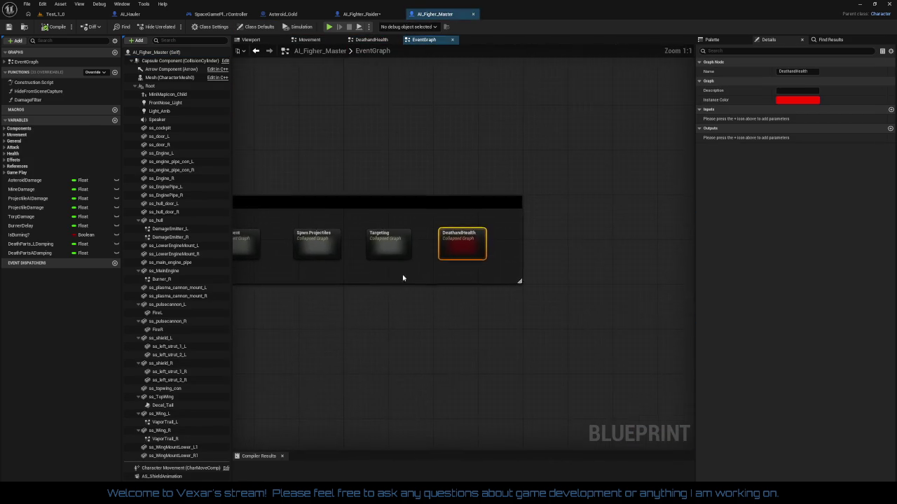
pyautogui.moveTo(497, 273); pyautogui.dragTo(393, 266)
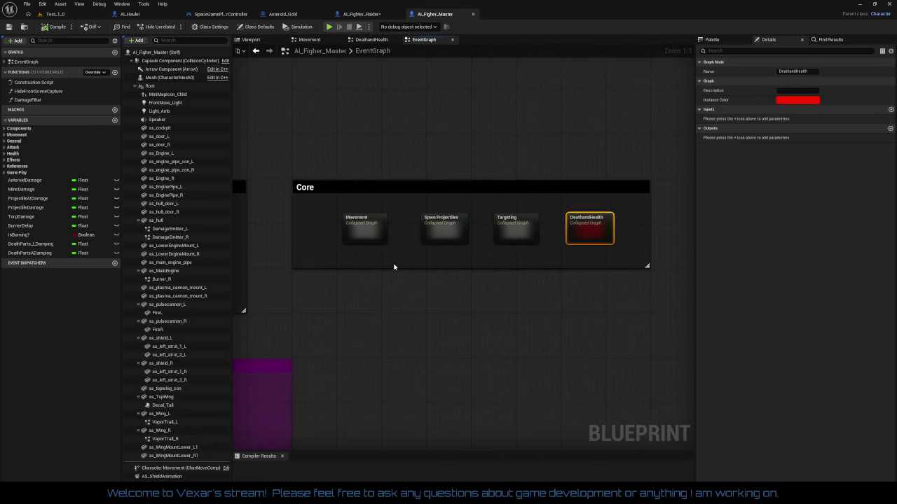
pyautogui.doubleClick(511, 230)
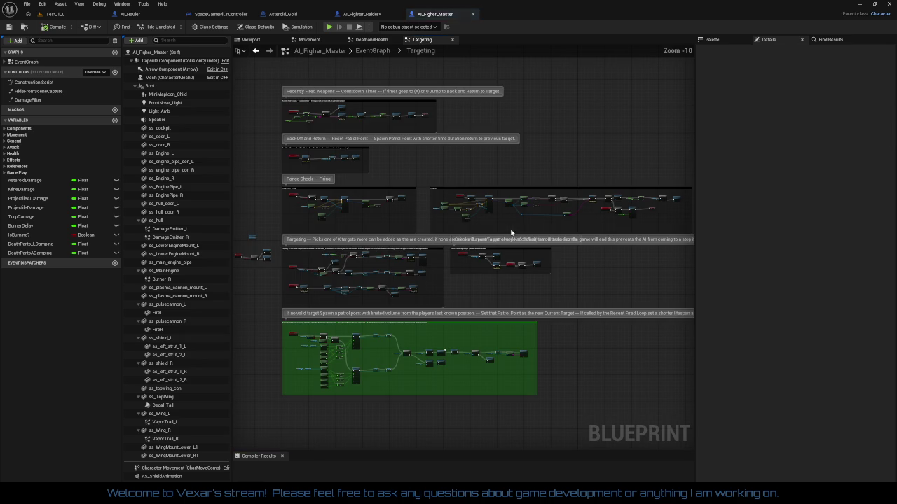
pyautogui.middleClick(449, 15)
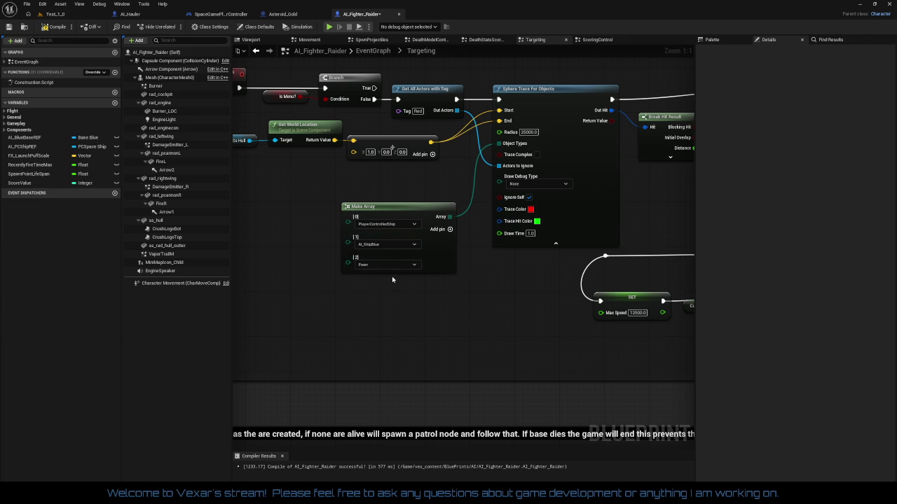
# Set the third trace object type to WorldDynamic and inspect the FiringTrace capsule trace nodes
pyautogui.click(386, 282)
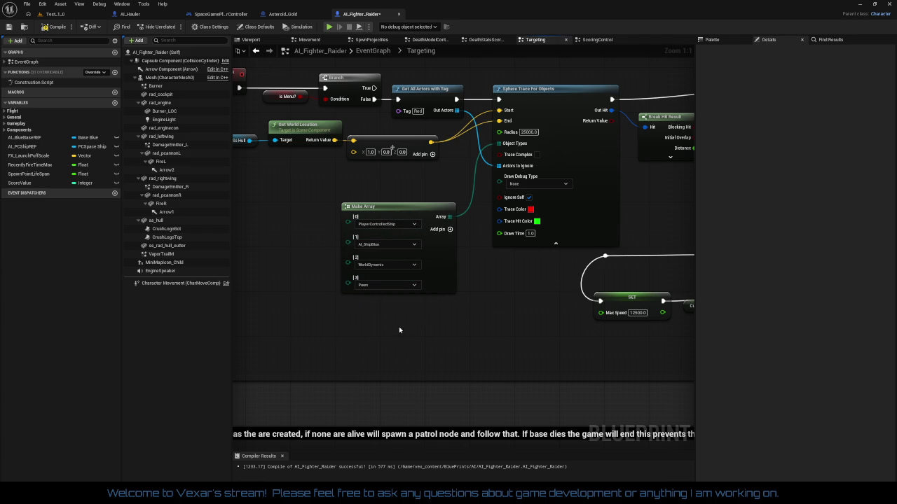
pyautogui.moveTo(414, 323); pyautogui.dragTo(479, 335)
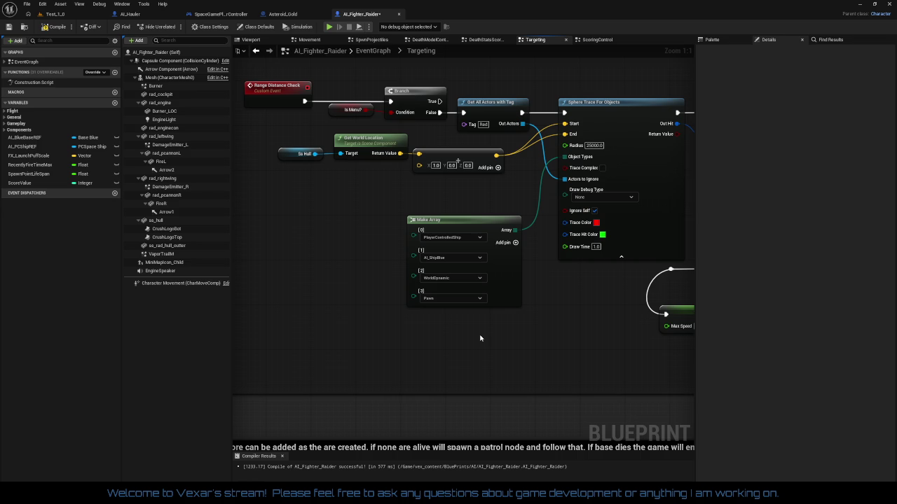
pyautogui.moveTo(491, 346); pyautogui.dragTo(314, 352)
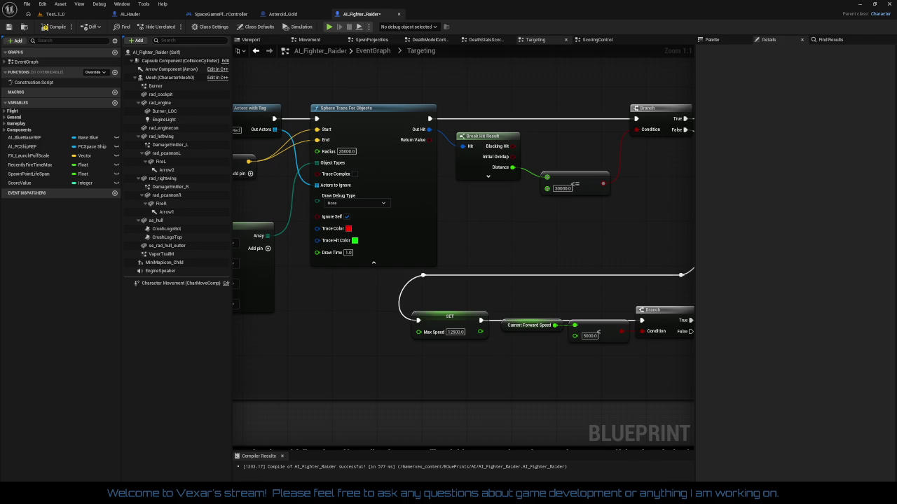
pyautogui.moveTo(363, 345)
pyautogui.mouseDown()
pyautogui.moveTo(629, 388)
pyautogui.moveTo(217, 337)
pyautogui.mouseUp()
pyautogui.moveTo(420, 280)
pyautogui.mouseDown()
pyautogui.moveTo(380, 294)
pyautogui.moveTo(422, 231)
pyautogui.mouseUp()
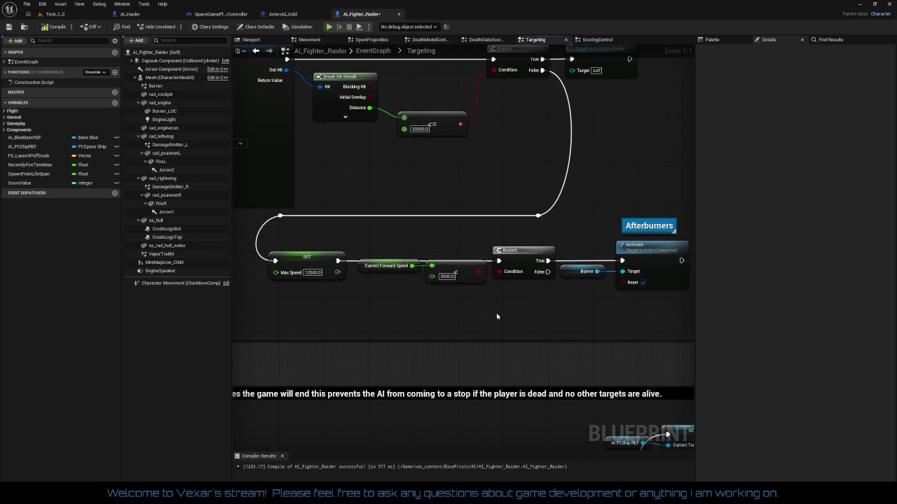
pyautogui.scroll(-4, 414, 315)
pyautogui.scroll(2, 420, 304)
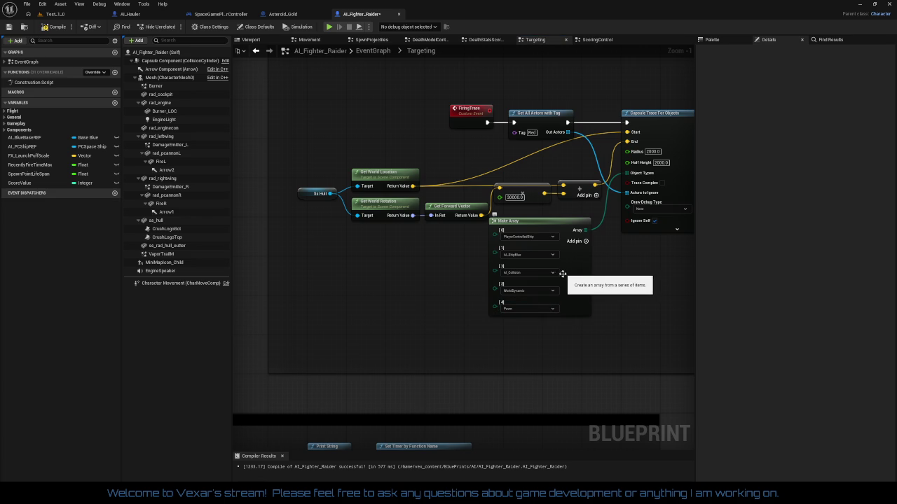
pyautogui.moveTo(449, 335)
pyautogui.mouseDown()
pyautogui.moveTo(393, 338)
pyautogui.moveTo(316, 280)
pyautogui.moveTo(483, 333)
pyautogui.moveTo(394, 339)
pyautogui.mouseUp()
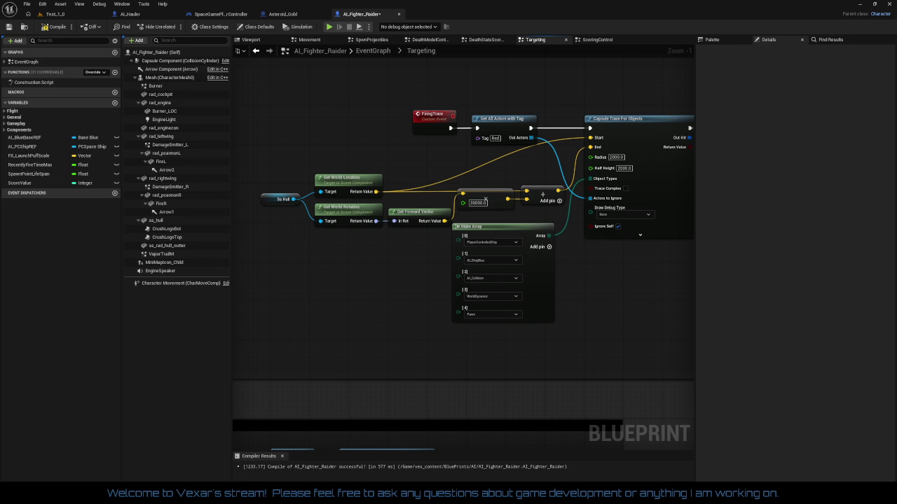
# Duplicate a Get Class == check, wire Hit Actor into it, and compare against AI_Hauler
pyautogui.moveTo(441, 359); pyautogui.dragTo(42, 359)
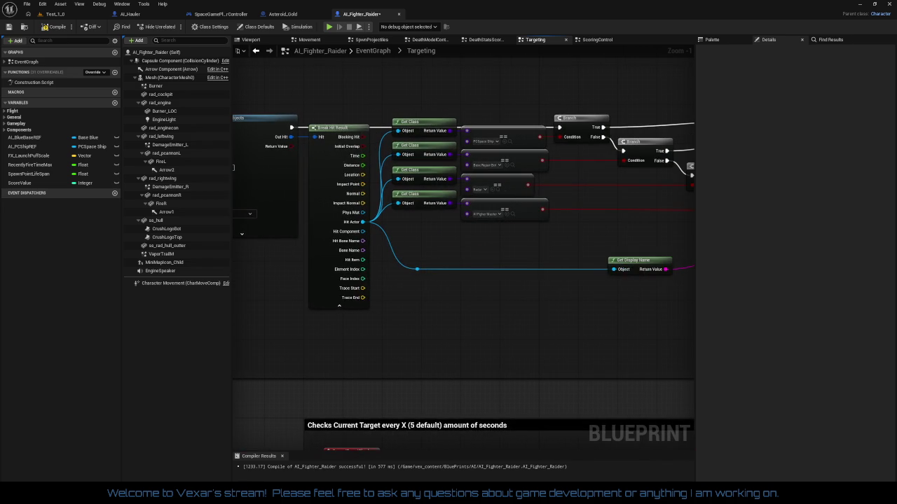
pyautogui.scroll(1, 462, 327)
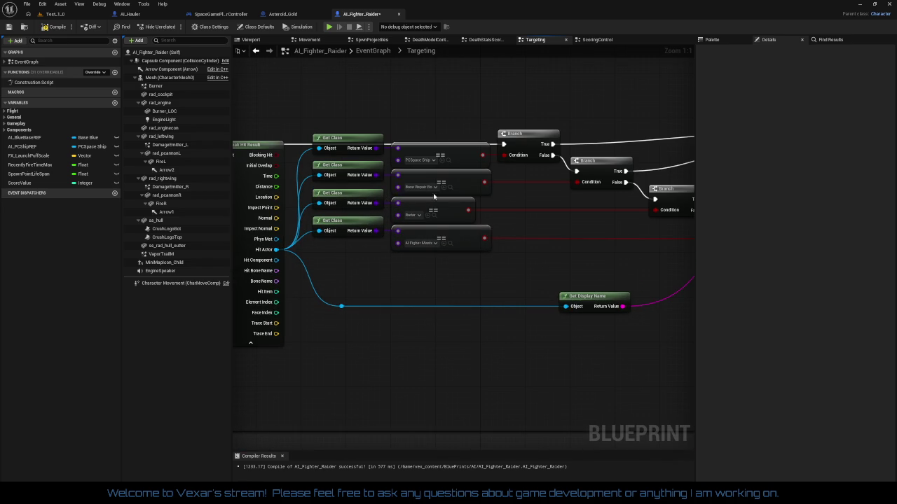
pyautogui.moveTo(475, 273)
pyautogui.mouseDown()
pyautogui.moveTo(226, 290)
pyautogui.moveTo(458, 278)
pyautogui.moveTo(345, 230)
pyautogui.mouseUp()
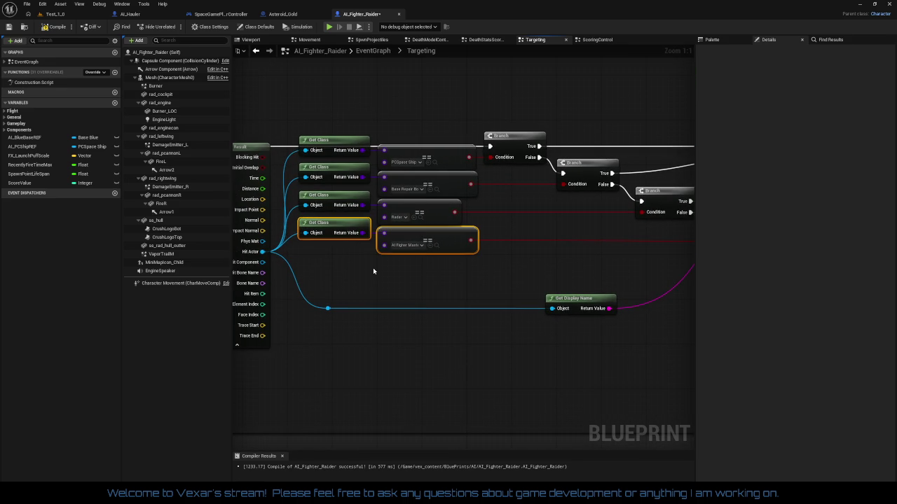
pyautogui.hotkey('ctrl', 'd')
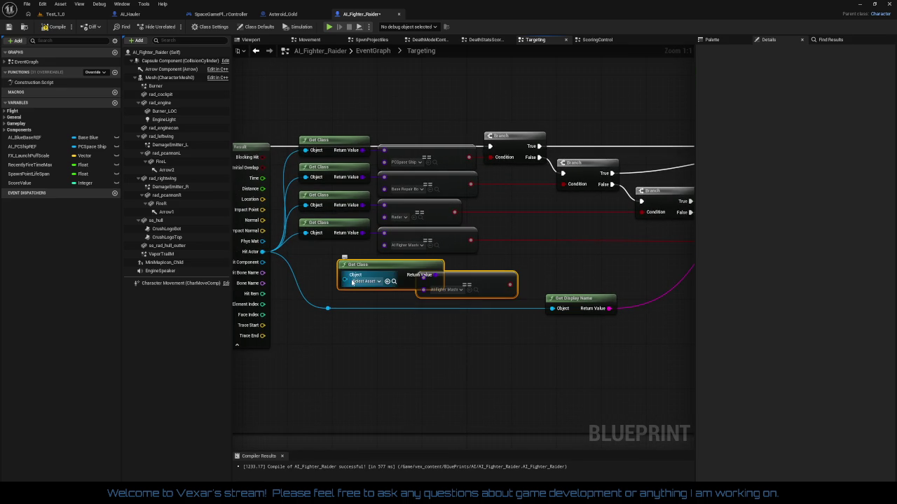
pyautogui.moveTo(263, 251)
pyautogui.mouseDown()
pyautogui.moveTo(327, 291)
pyautogui.moveTo(349, 275)
pyautogui.moveTo(325, 254)
pyautogui.mouseUp()
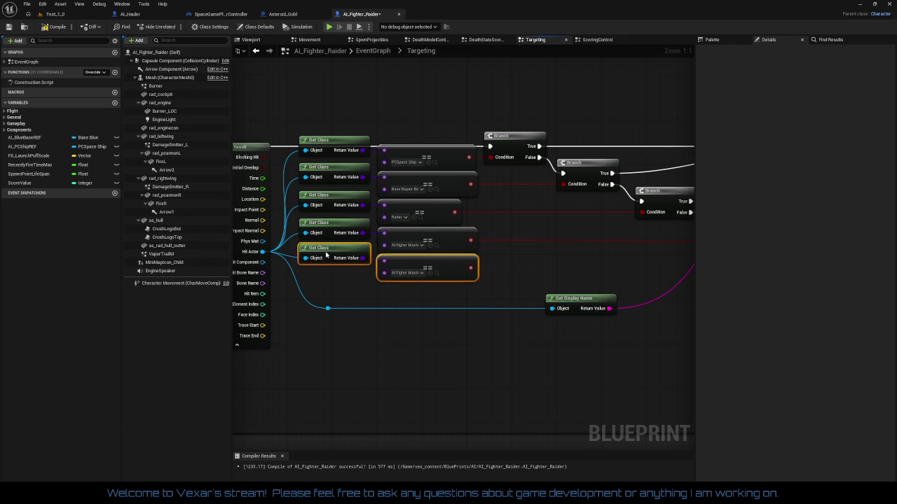
pyautogui.click(417, 273)
pyautogui.write('Au')
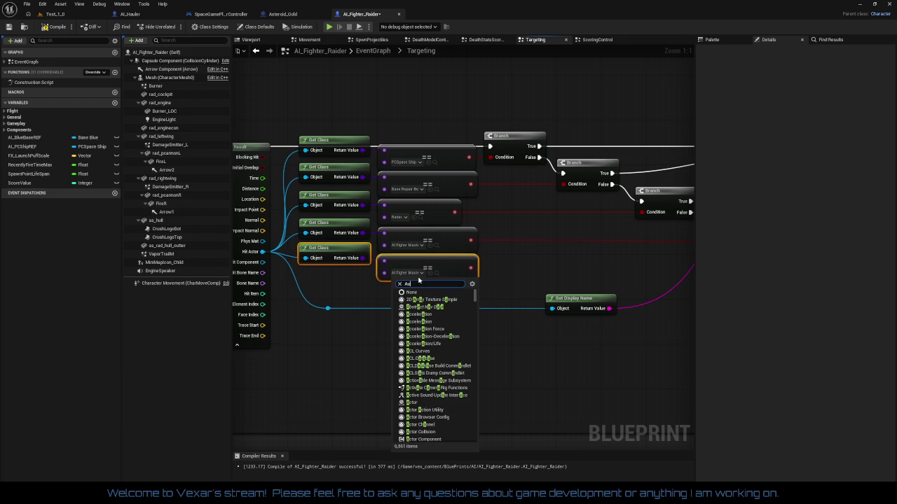
pyautogui.press('BackSpace')
pyautogui.press('BackSpace')
pyautogui.write('Ha')
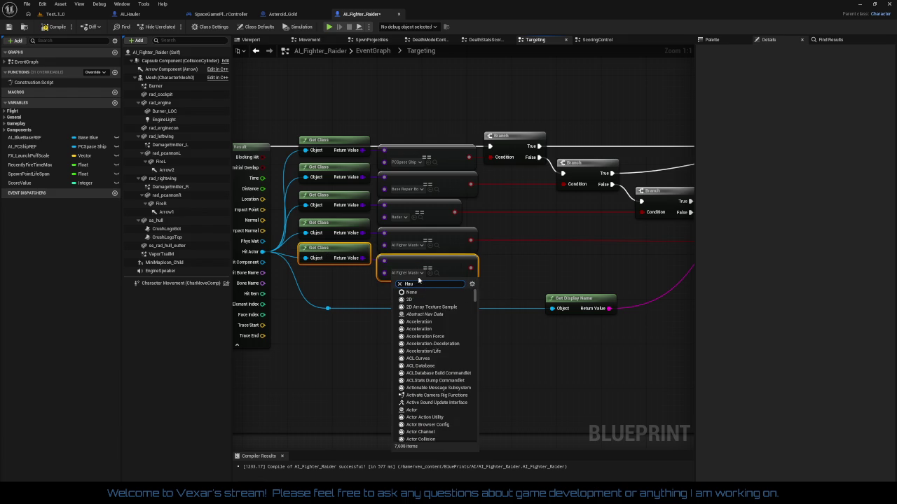
pyautogui.write('l')
pyautogui.press('Down')
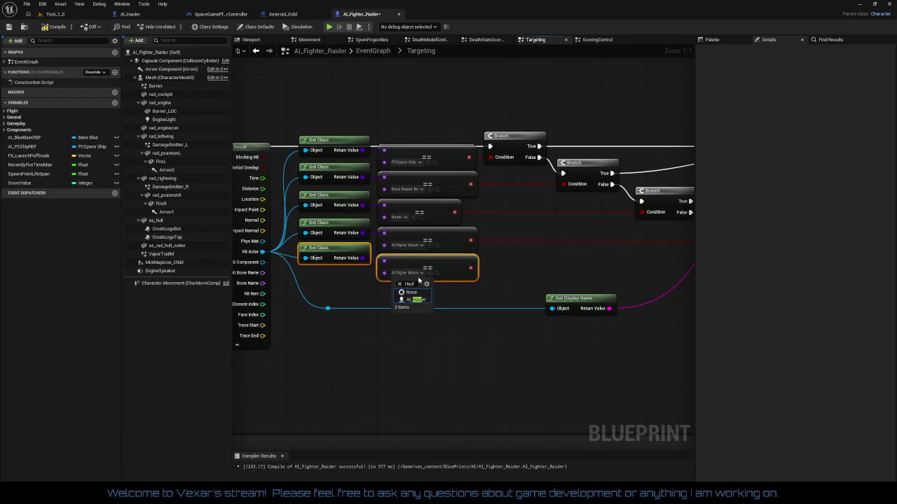
pyautogui.press('Return')
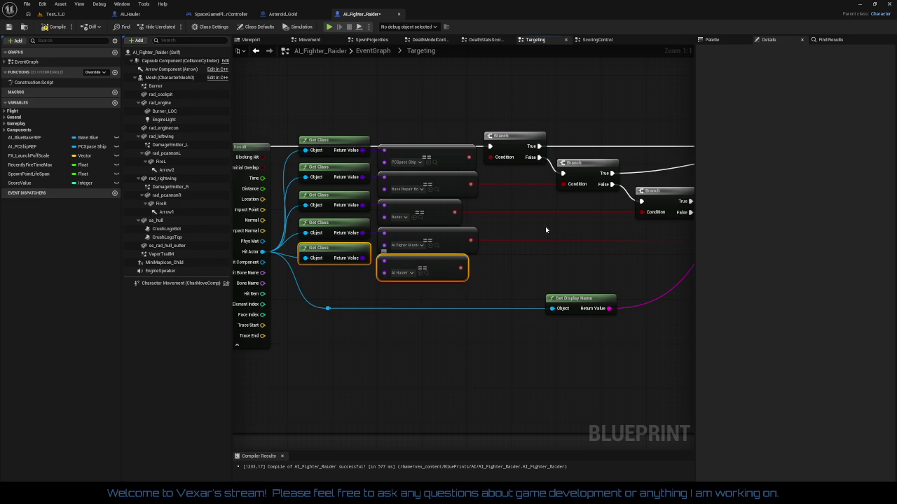
pyautogui.moveTo(545, 226); pyautogui.dragTo(382, 226)
# Paste a new Branch chained off the last False output, fed by the AI_Hauler comparison
pyautogui.click(587, 243)
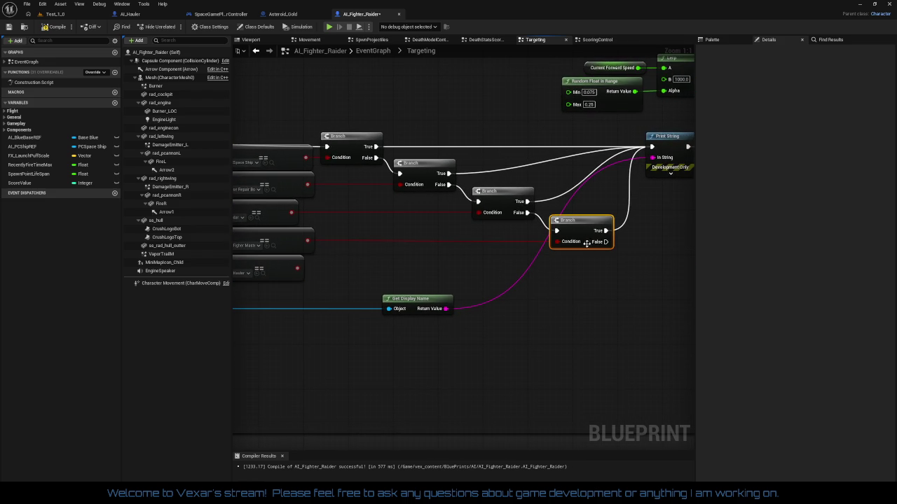
pyautogui.hotkey('ctrl', 'c')
pyautogui.hotkey('ctrl', 'v')
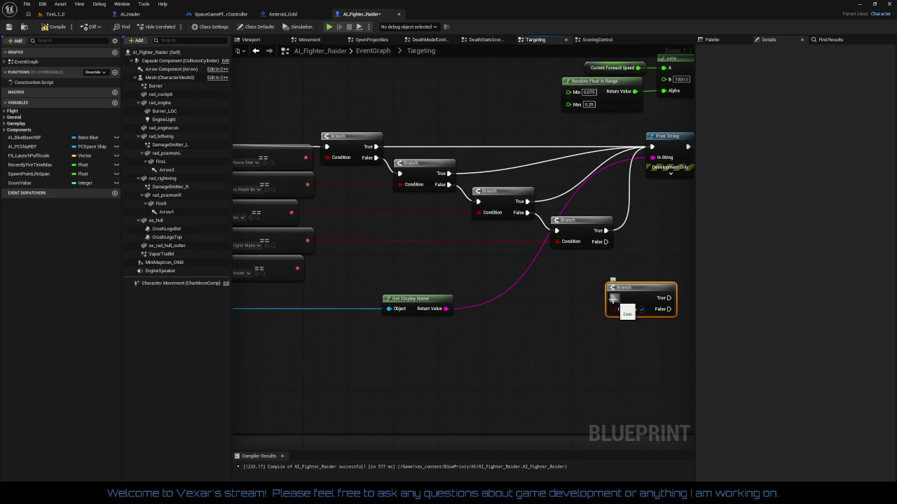
pyautogui.moveTo(613, 298); pyautogui.dragTo(605, 241)
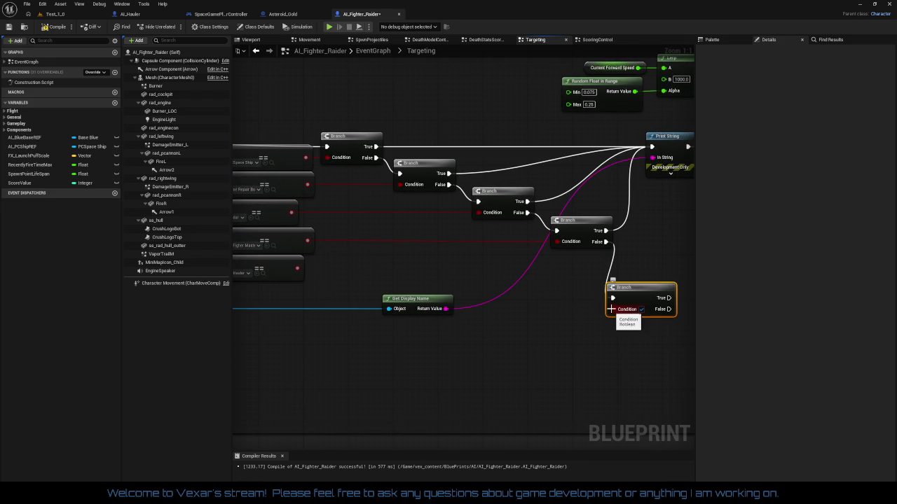
pyautogui.moveTo(611, 309); pyautogui.dragTo(297, 269)
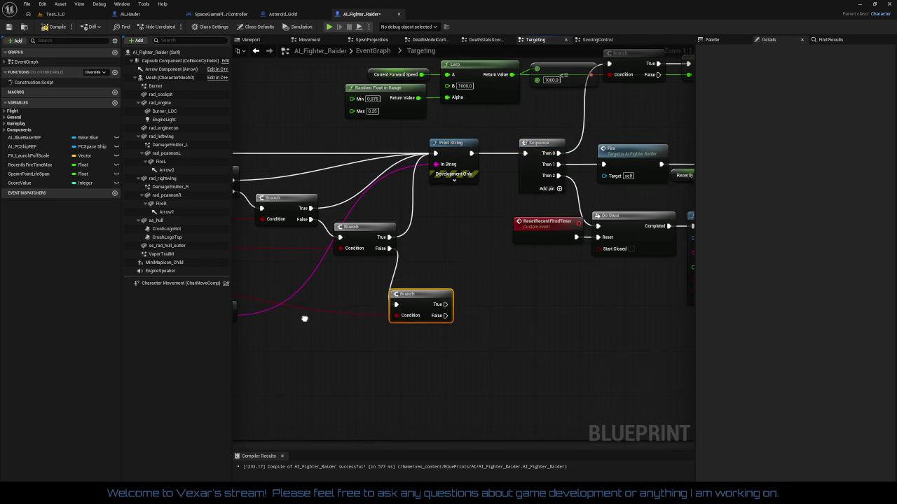
# Line the Branch nodes up in a tidy row beside Print String
pyautogui.moveTo(422, 298)
pyautogui.mouseDown()
pyautogui.moveTo(439, 253)
pyautogui.moveTo(477, 254)
pyautogui.mouseUp()
pyautogui.moveTo(438, 280); pyautogui.dragTo(624, 289)
pyautogui.moveTo(515, 214); pyautogui.dragTo(500, 214)
pyautogui.moveTo(425, 183); pyautogui.dragTo(428, 170)
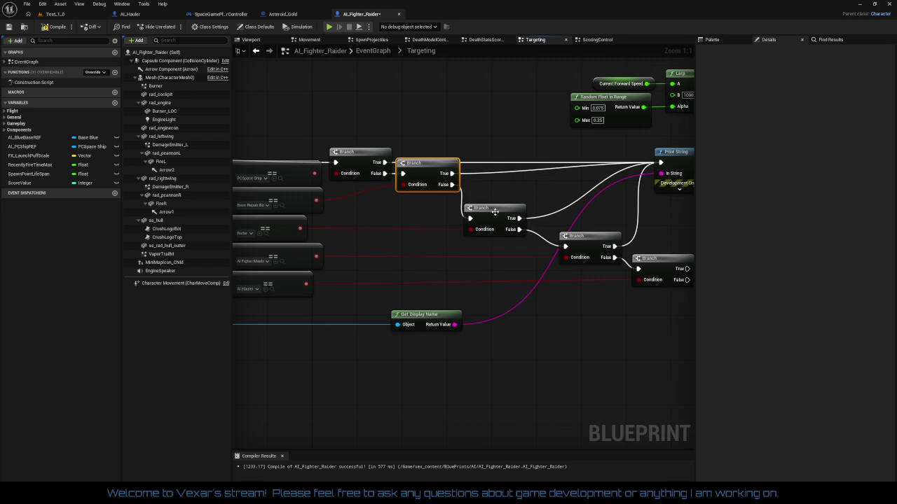
pyautogui.moveTo(494, 212); pyautogui.dragTo(492, 180)
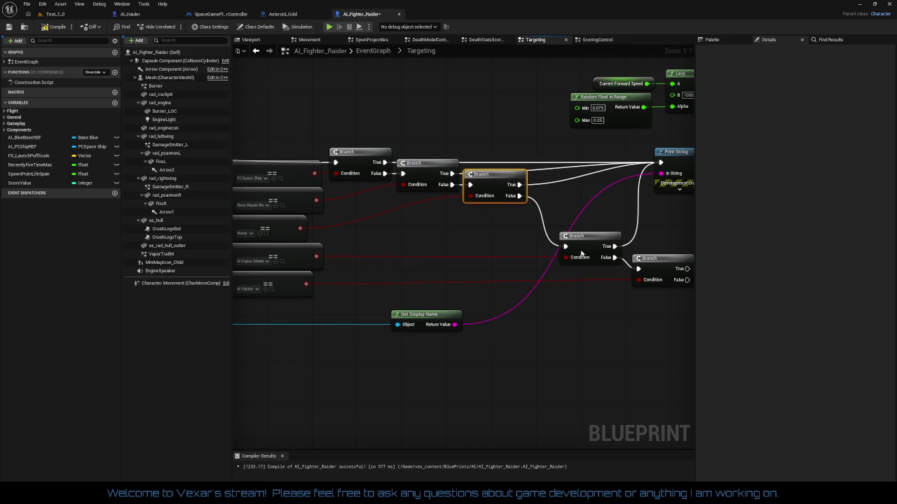
pyautogui.moveTo(582, 253); pyautogui.dragTo(560, 197)
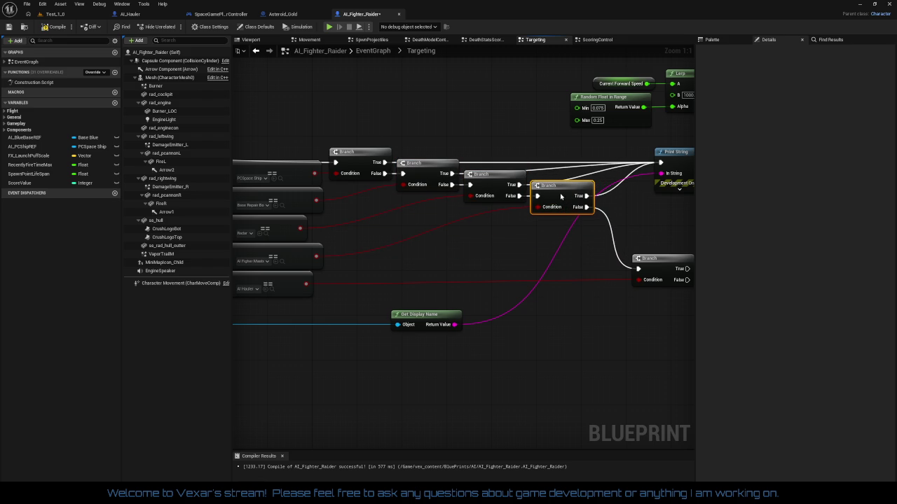
pyautogui.moveTo(495, 177); pyautogui.dragTo(489, 177)
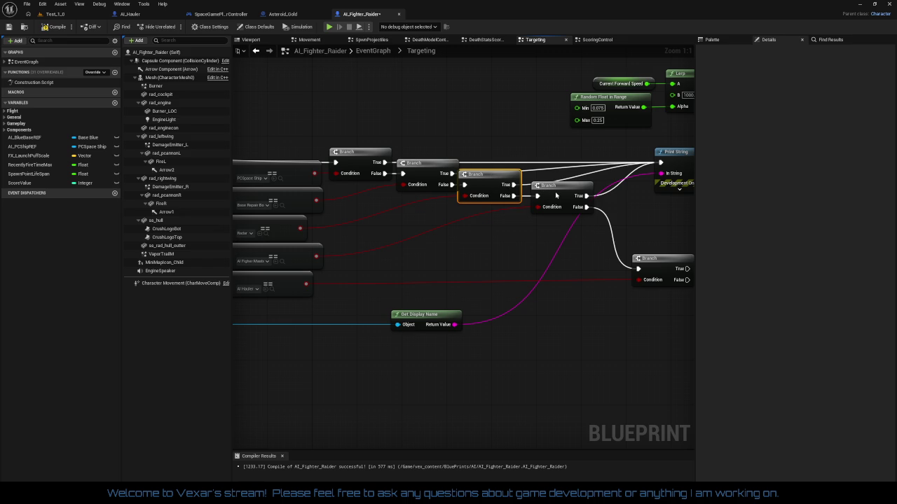
pyautogui.moveTo(557, 195); pyautogui.dragTo(548, 195)
pyautogui.moveTo(422, 169); pyautogui.dragTo(417, 169)
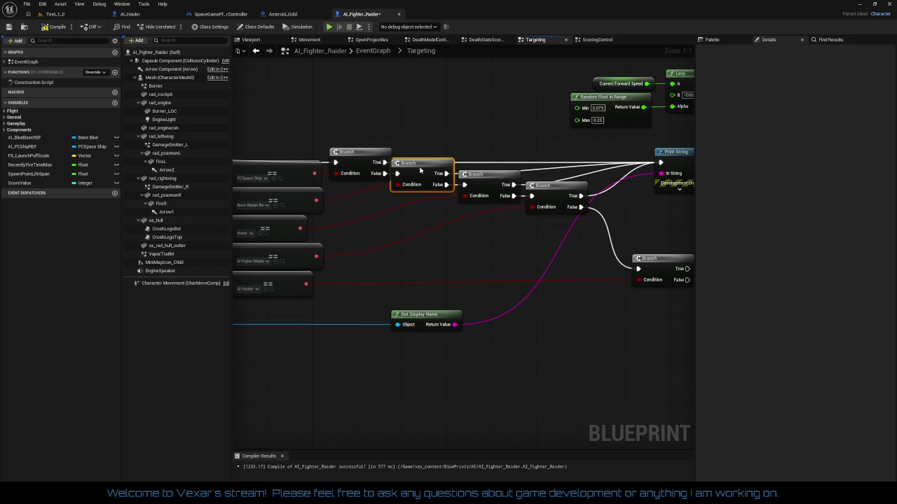
pyautogui.moveTo(494, 187); pyautogui.dragTo(539, 202)
pyautogui.moveTo(667, 273)
pyautogui.mouseDown()
pyautogui.moveTo(627, 240)
pyautogui.moveTo(616, 266)
pyautogui.moveTo(620, 273)
pyautogui.moveTo(660, 163)
pyautogui.mouseUp()
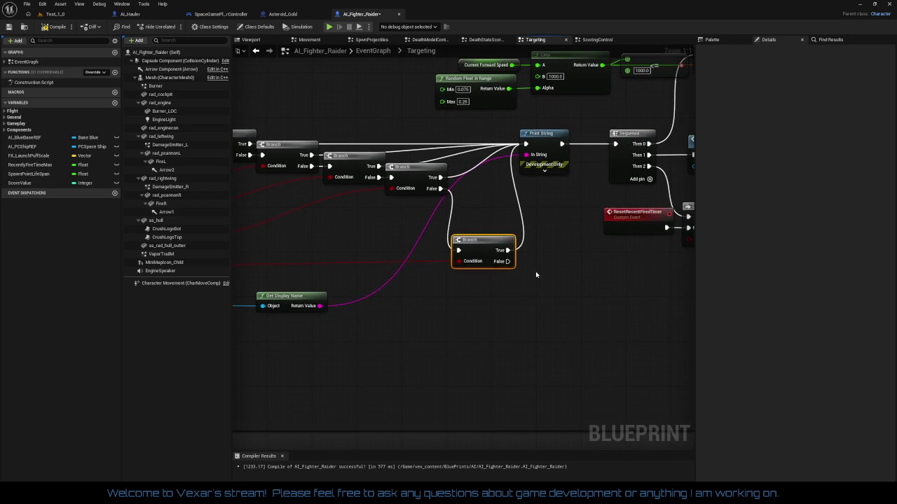
pyautogui.moveTo(535, 271); pyautogui.dragTo(576, 296)
pyautogui.moveTo(524, 260)
pyautogui.mouseDown()
pyautogui.moveTo(524, 201)
pyautogui.moveTo(412, 203)
pyautogui.mouseUp()
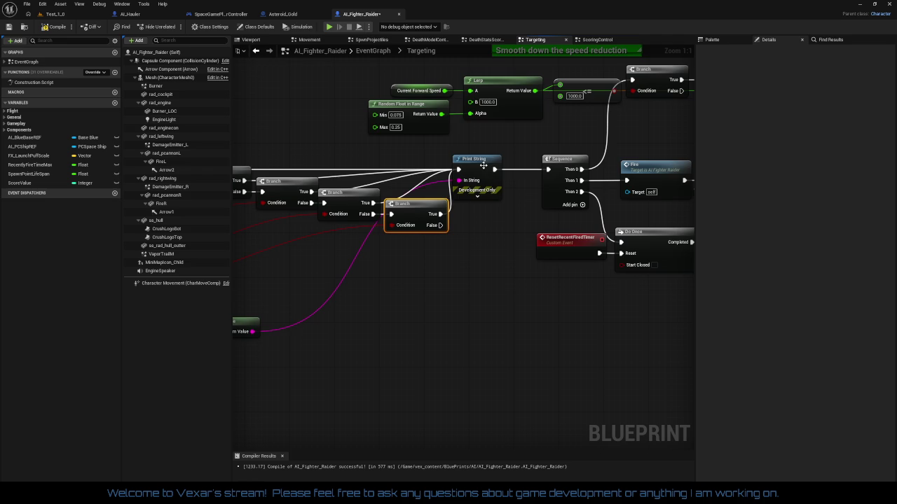
pyautogui.moveTo(484, 165)
pyautogui.mouseDown()
pyautogui.moveTo(507, 166)
pyautogui.moveTo(515, 240)
pyautogui.moveTo(360, 245)
pyautogui.moveTo(592, 285)
pyautogui.mouseUp()
# Review the Get Class, SET and Set Timer nodes, then compile AI_Fighter_Raider
pyautogui.moveTo(541, 315); pyautogui.dragTo(651, 310)
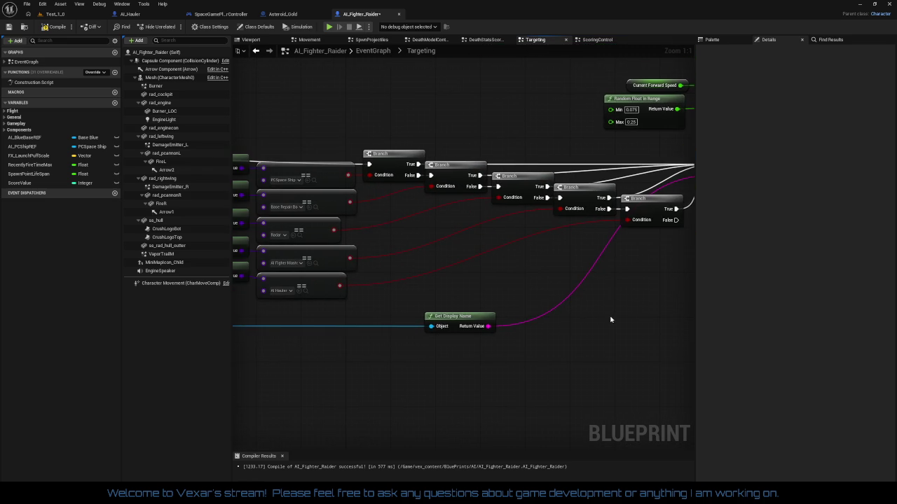
pyautogui.scroll(1, 610, 316)
pyautogui.scroll(-1, 538, 308)
pyautogui.moveTo(686, 276)
pyautogui.mouseDown()
pyautogui.moveTo(537, 309)
pyautogui.moveTo(482, 338)
pyautogui.moveTo(526, 314)
pyautogui.moveTo(601, 314)
pyautogui.moveTo(424, 318)
pyautogui.moveTo(618, 312)
pyautogui.moveTo(260, 352)
pyautogui.moveTo(548, 425)
pyautogui.moveTo(521, 341)
pyautogui.moveTo(593, 354)
pyautogui.moveTo(367, 368)
pyautogui.moveTo(558, 335)
pyautogui.moveTo(467, 371)
pyautogui.mouseUp()
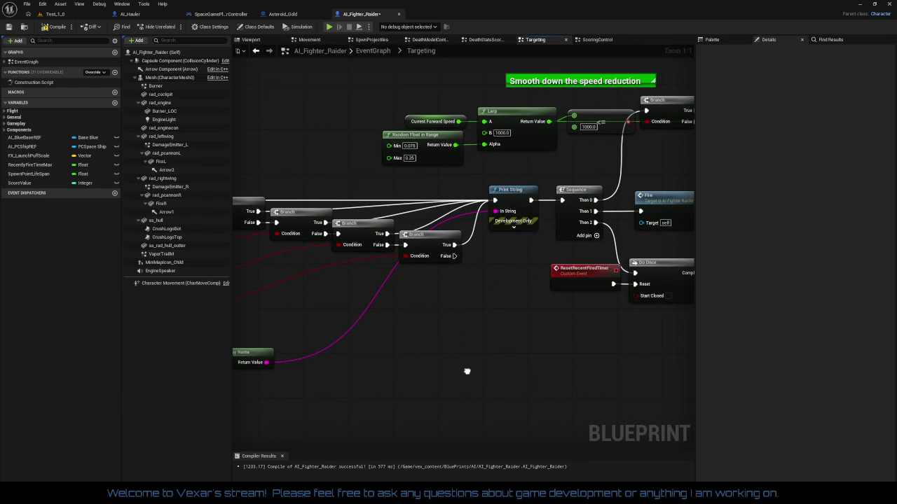
pyautogui.moveTo(467, 371)
pyautogui.mouseDown()
pyautogui.moveTo(351, 362)
pyautogui.moveTo(435, 344)
pyautogui.moveTo(474, 358)
pyautogui.moveTo(624, 338)
pyautogui.mouseUp()
pyautogui.scroll(-3, 434, 344)
pyautogui.scroll(2, 624, 338)
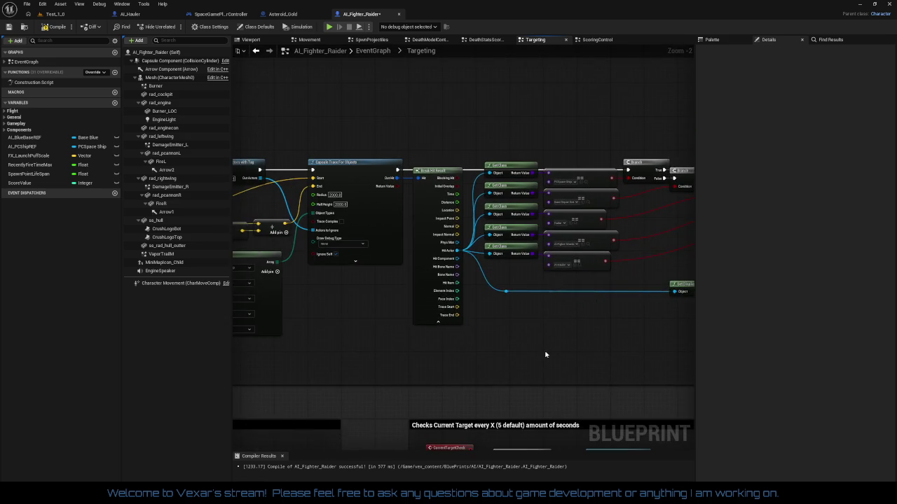
pyautogui.moveTo(545, 355)
pyautogui.mouseDown()
pyautogui.moveTo(512, 94)
pyautogui.moveTo(655, 275)
pyautogui.mouseUp()
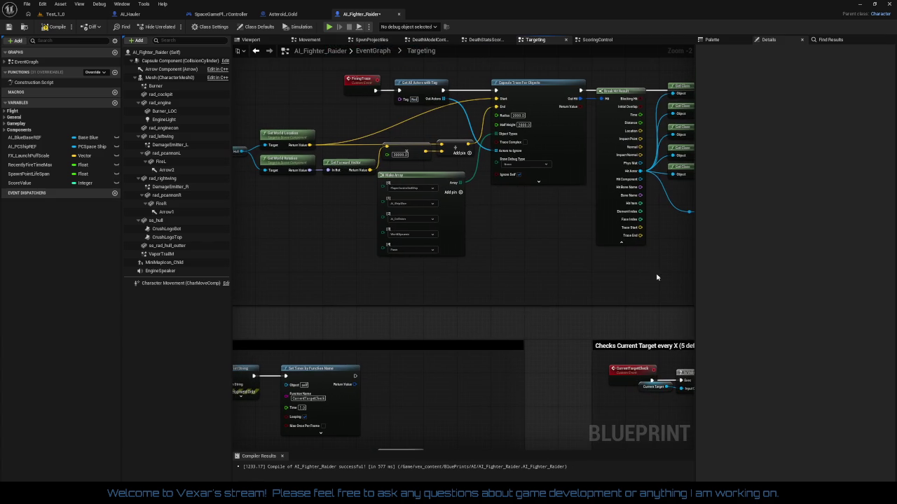
pyautogui.click(57, 27)
# Cut the Deflect when colliding comment and its nodes out of the Movement graph
pyautogui.click(312, 40)
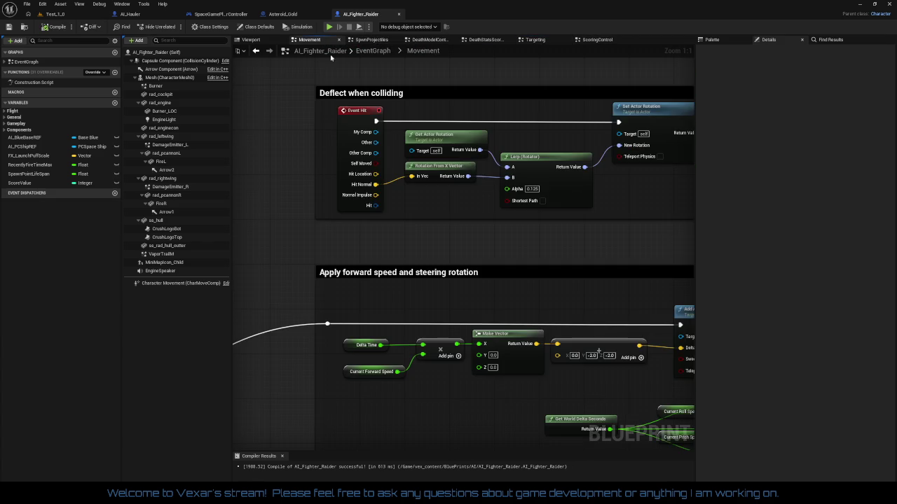
pyautogui.scroll(-4, 512, 283)
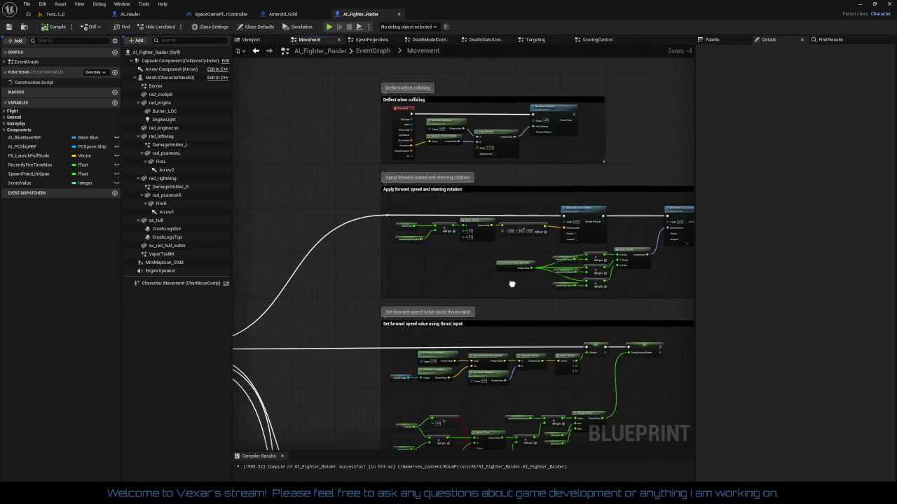
pyautogui.moveTo(512, 283); pyautogui.dragTo(551, 115)
pyautogui.moveTo(507, 279); pyautogui.dragTo(511, 448)
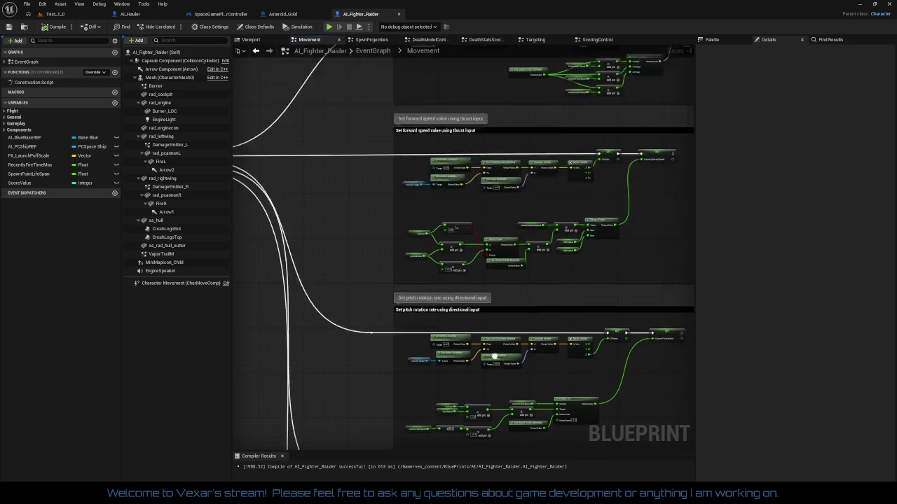
pyautogui.moveTo(350, 105); pyautogui.dragTo(345, 204)
pyautogui.moveTo(310, 166); pyautogui.dragTo(616, 277)
pyautogui.press('Delete')
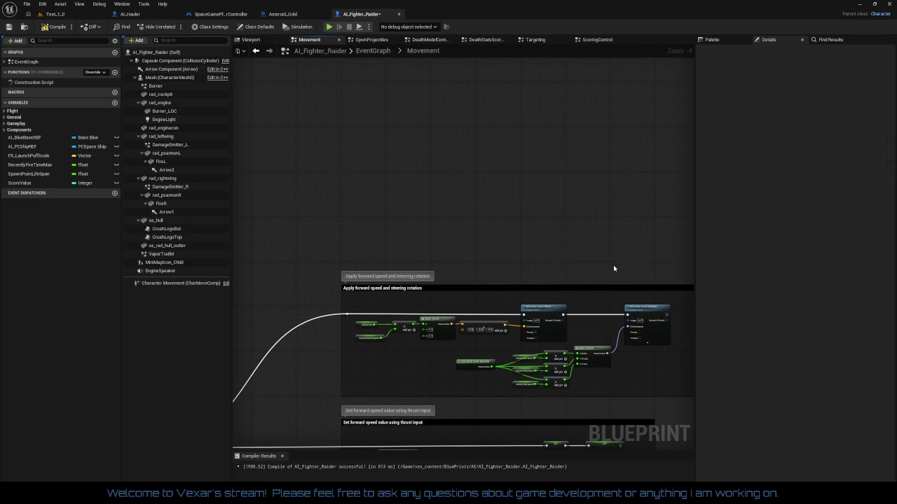
pyautogui.moveTo(511, 169); pyautogui.dragTo(539, 191)
# Paste the section beside the Comment and Red Bubba sections in DeathStatsScoreCleanUp, then compile
pyautogui.click(485, 40)
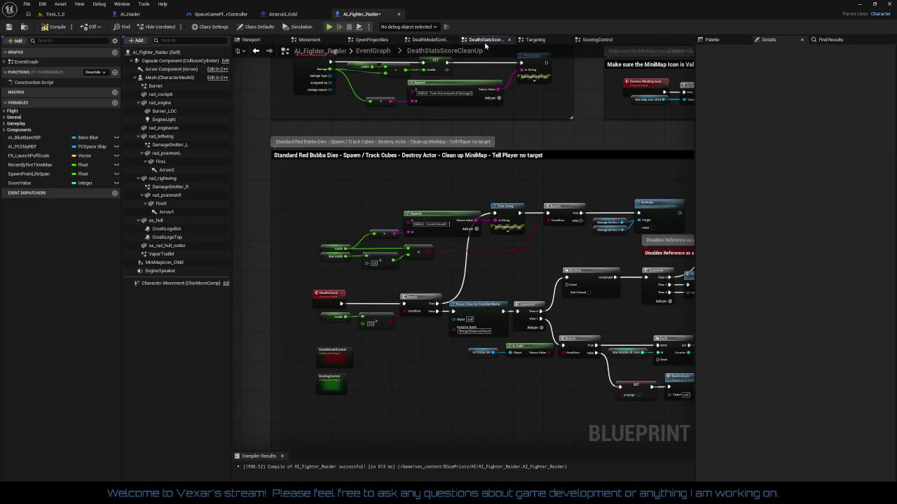
pyautogui.moveTo(486, 130); pyautogui.dragTo(536, 341)
pyautogui.hotkey('ctrl', 'v')
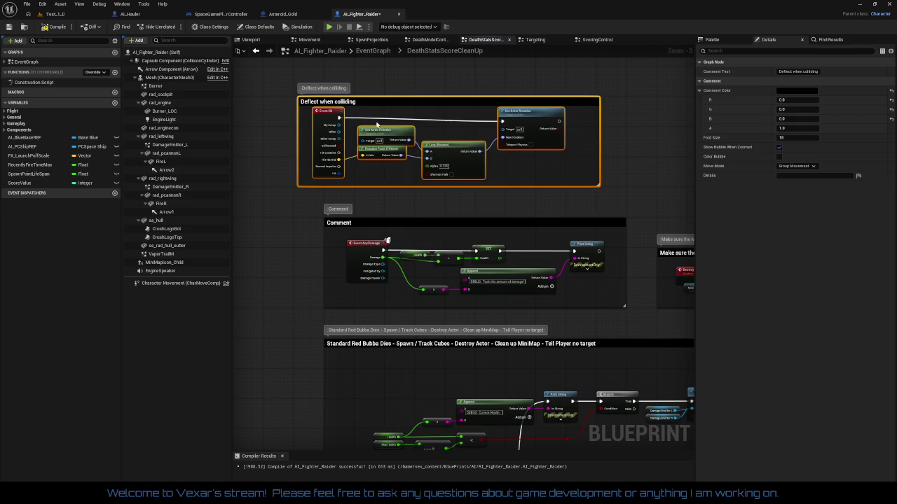
pyautogui.moveTo(375, 103); pyautogui.dragTo(402, 101)
pyautogui.click(314, 192)
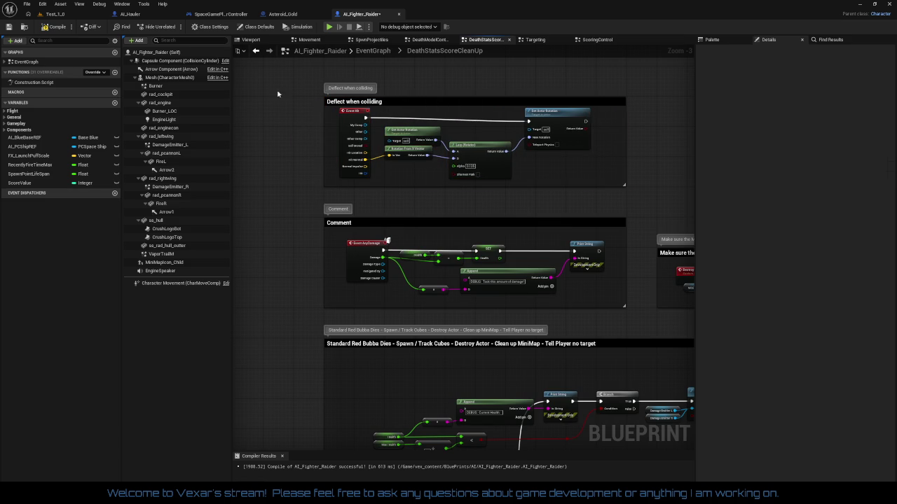
pyautogui.click(58, 28)
pyautogui.moveTo(318, 177); pyautogui.dragTo(343, 181)
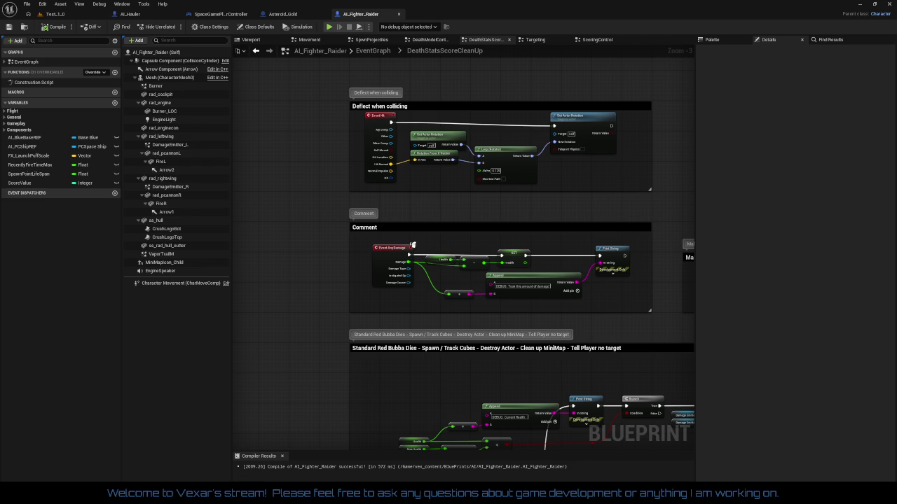
pyautogui.moveTo(302, 142); pyautogui.dragTo(315, 174)
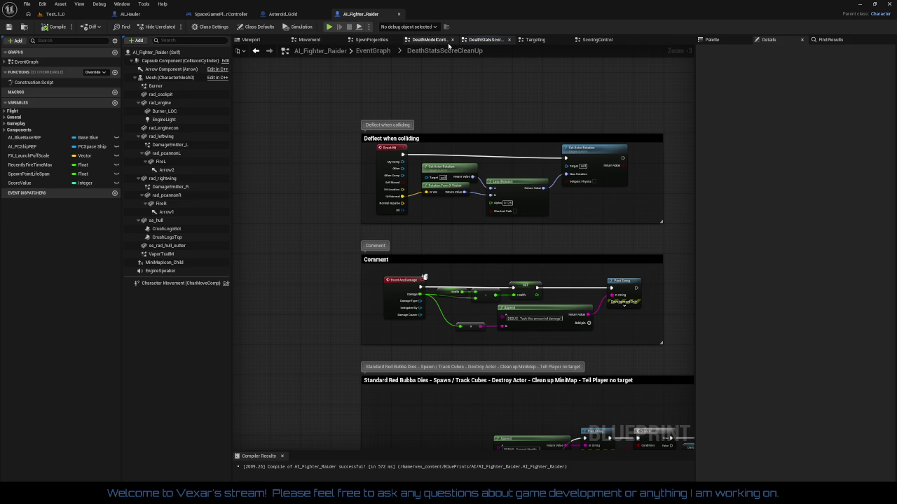
# Find the Sequence node in the Targeting graph and adjust its first output pin
pyautogui.click(533, 40)
pyautogui.moveTo(489, 188)
pyautogui.mouseDown()
pyautogui.moveTo(131, 188)
pyautogui.moveTo(131, 67)
pyautogui.mouseUp()
pyautogui.moveTo(546, 140)
pyautogui.mouseDown()
pyautogui.moveTo(239, 364)
pyautogui.moveTo(192, 369)
pyautogui.moveTo(253, 432)
pyautogui.mouseUp()
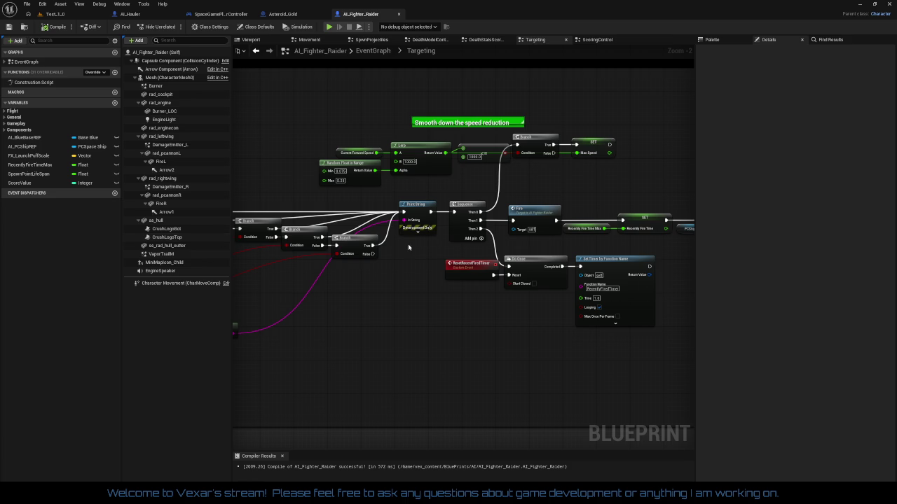
pyautogui.scroll(2, 409, 247)
pyautogui.scroll(-1, 442, 245)
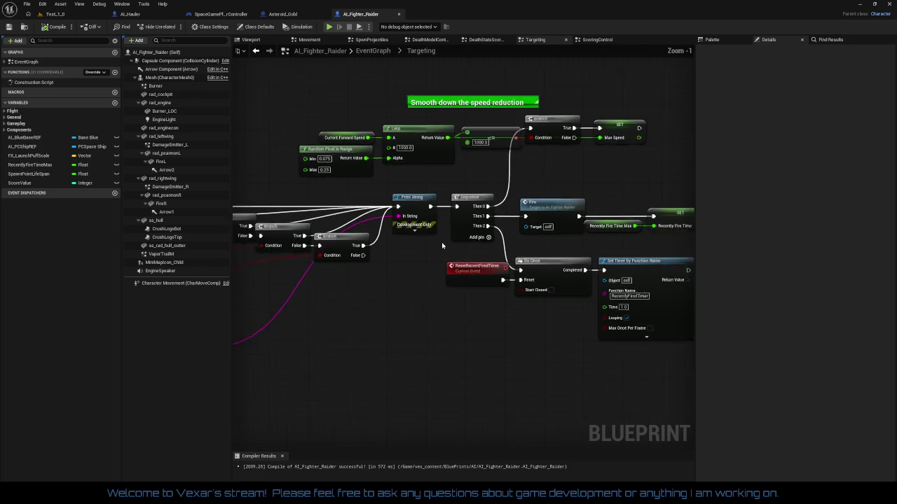
pyautogui.scroll(-3, 442, 245)
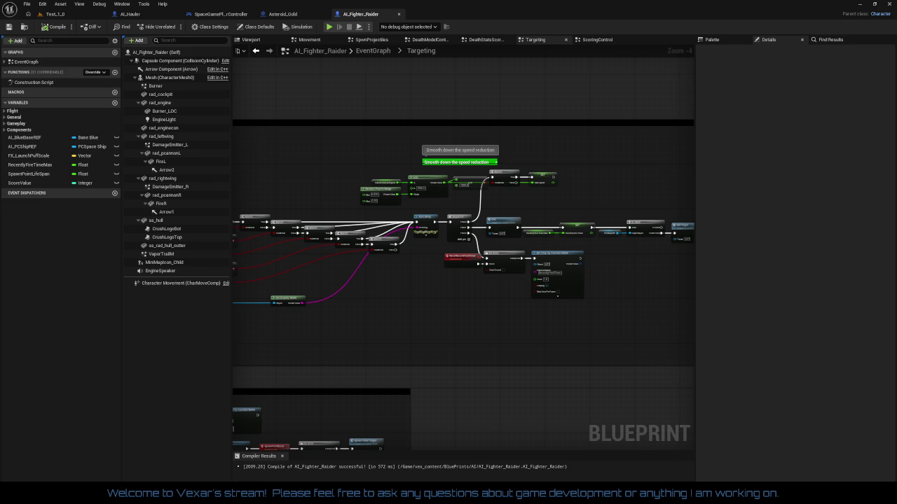
pyautogui.scroll(2, 425, 282)
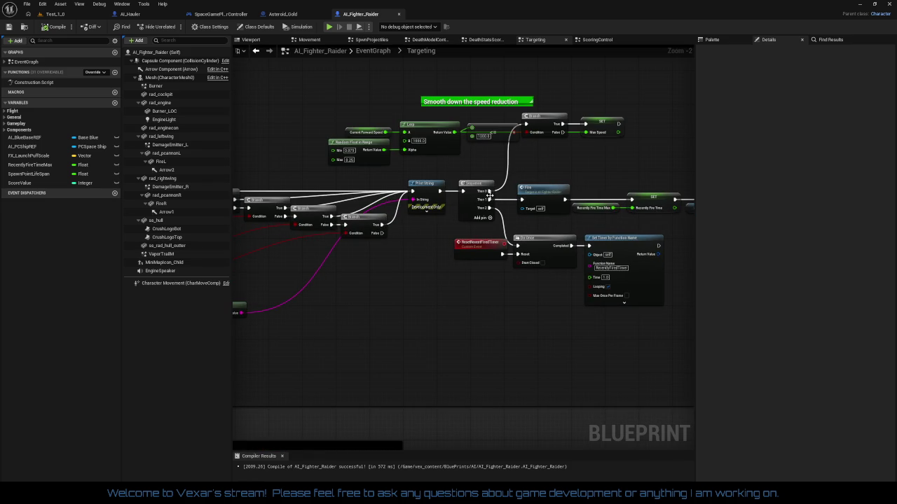
pyautogui.rightClick(489, 191)
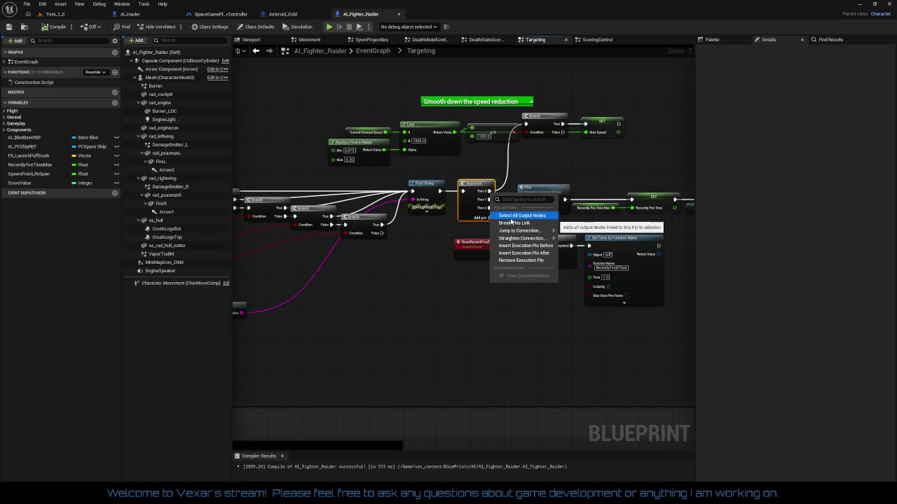
pyautogui.click(507, 225)
# Remove the unused third Sequence output so only Then 0 and Then 1 remain
pyautogui.moveTo(515, 313); pyautogui.dragTo(420, 316)
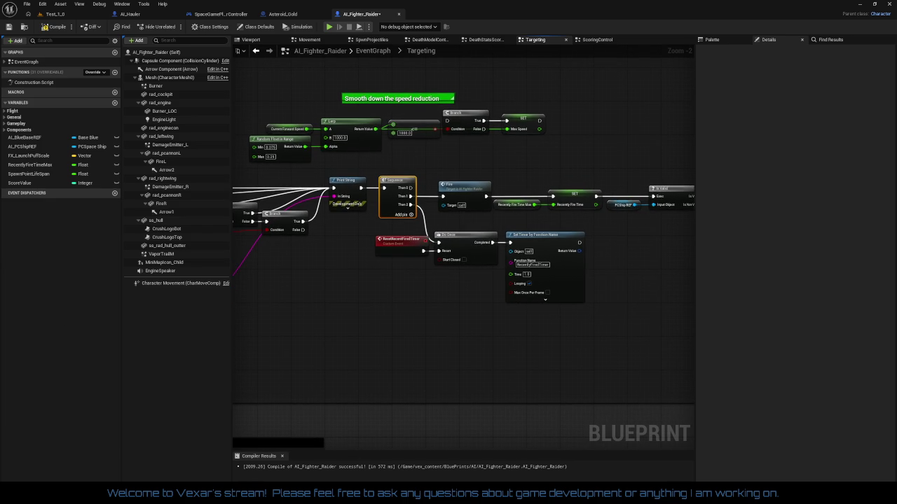
pyautogui.moveTo(379, 352); pyautogui.dragTo(442, 357)
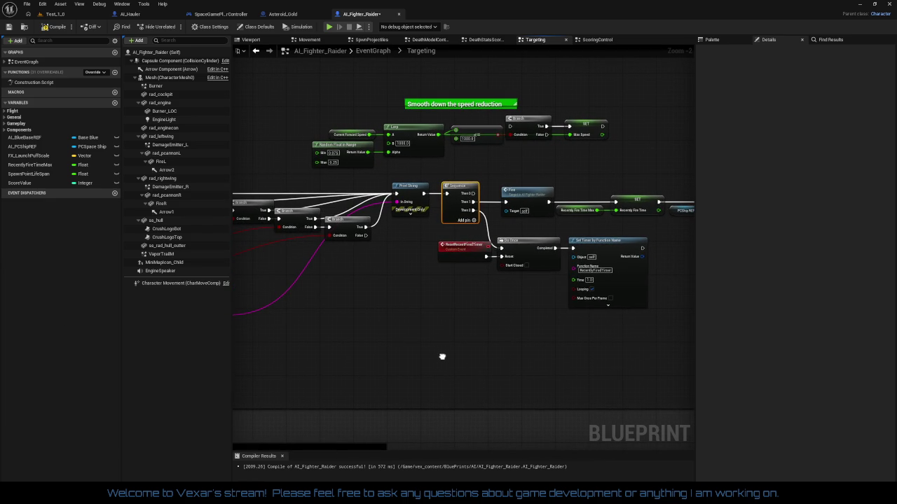
pyautogui.moveTo(442, 357); pyautogui.dragTo(367, 360)
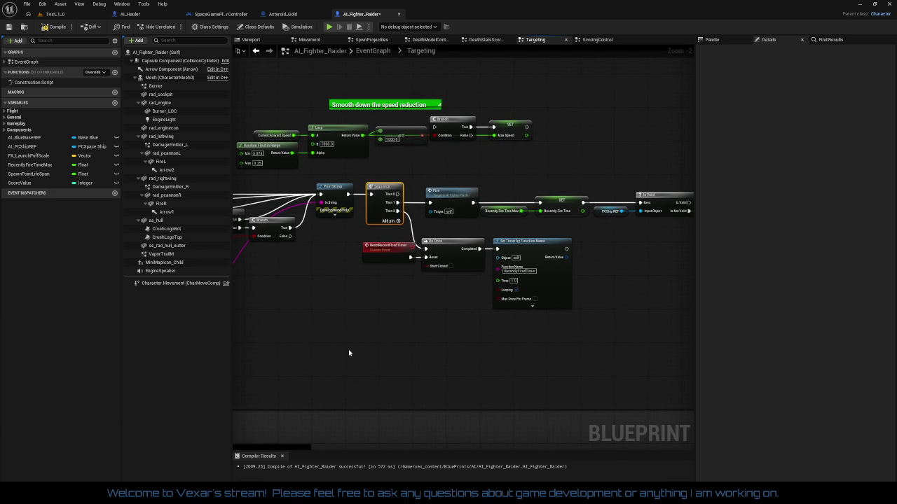
pyautogui.scroll(2, 419, 353)
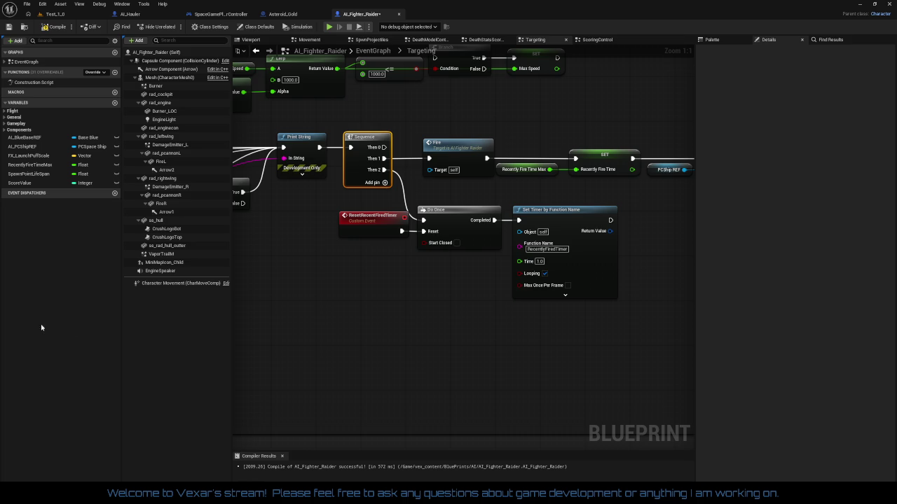
pyautogui.moveTo(426, 344); pyautogui.dragTo(449, 344)
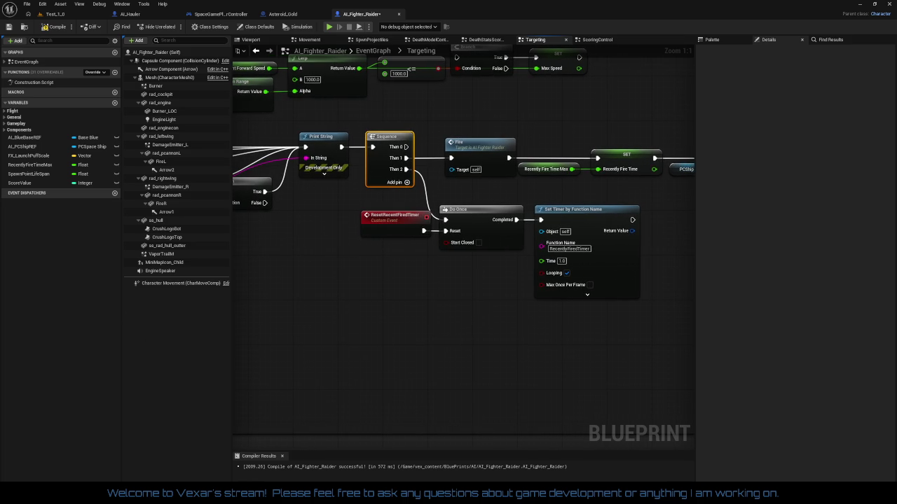
pyautogui.moveTo(376, 348)
pyautogui.mouseDown()
pyautogui.moveTo(260, 360)
pyautogui.moveTo(366, 359)
pyautogui.moveTo(284, 355)
pyautogui.moveTo(522, 389)
pyautogui.mouseUp()
pyautogui.scroll(-1, 521, 389)
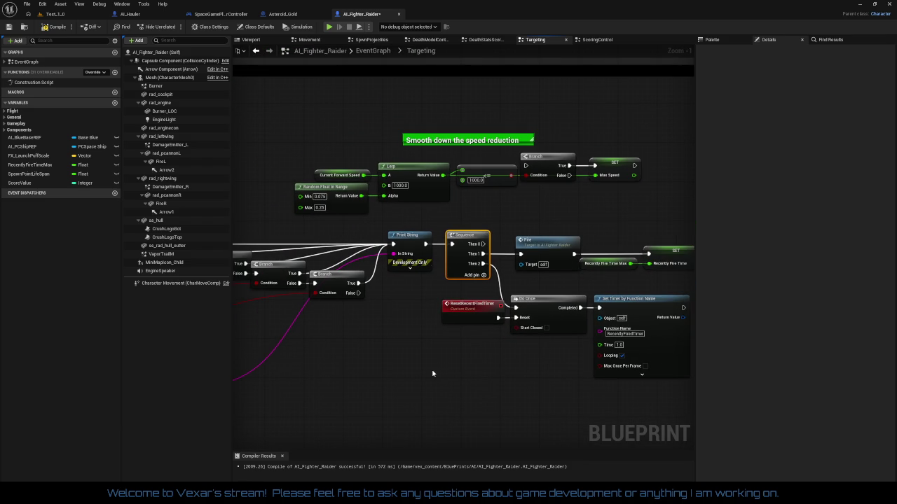
pyautogui.rightClick(482, 244)
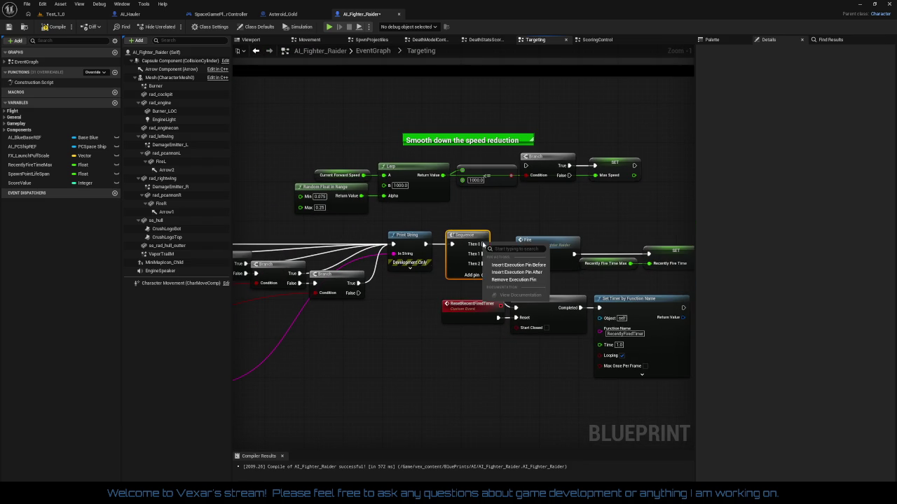
pyautogui.click(499, 280)
# Select the Fire, SET, Is Valid and Get Target chain and nudge it into place
pyautogui.moveTo(509, 283)
pyautogui.mouseDown()
pyautogui.moveTo(502, 258)
pyautogui.moveTo(416, 258)
pyautogui.mouseUp()
pyautogui.moveTo(405, 203)
pyautogui.mouseDown()
pyautogui.moveTo(807, 259)
pyautogui.moveTo(553, 261)
pyautogui.mouseUp()
pyautogui.moveTo(487, 231); pyautogui.dragTo(483, 220)
pyautogui.click(474, 266)
pyautogui.moveTo(474, 266); pyautogui.dragTo(372, 262)
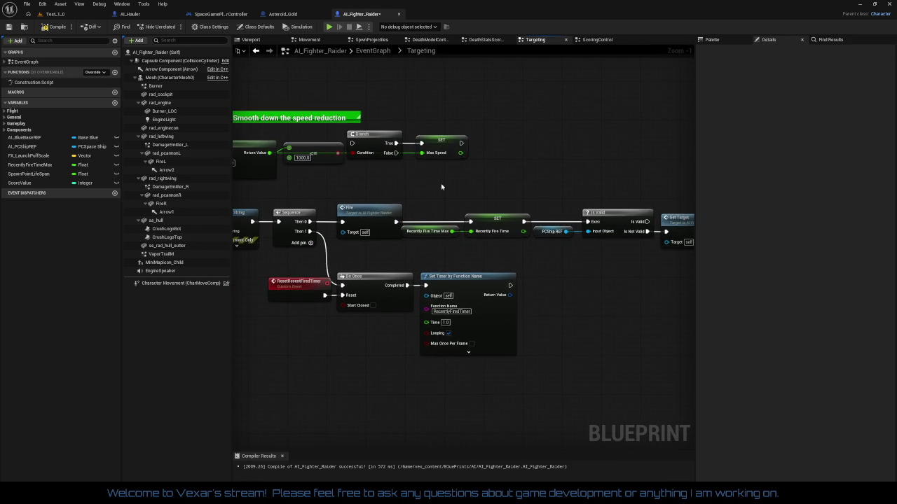
pyautogui.moveTo(449, 184); pyautogui.dragTo(714, 262)
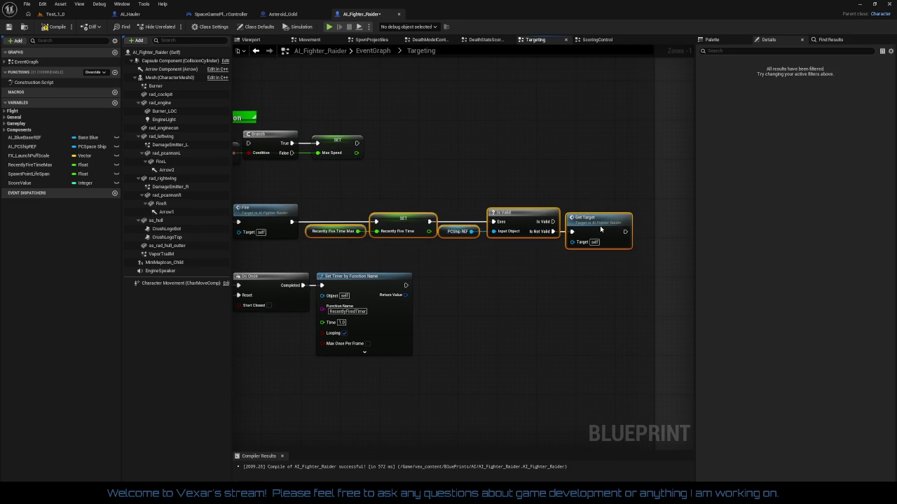
# Add a SET node after Set Timer, create the Boolean 'IsBurning?' variable from it, and compile
pyautogui.moveTo(546, 267)
pyautogui.mouseDown()
pyautogui.moveTo(678, 254)
pyautogui.moveTo(827, 282)
pyautogui.mouseUp()
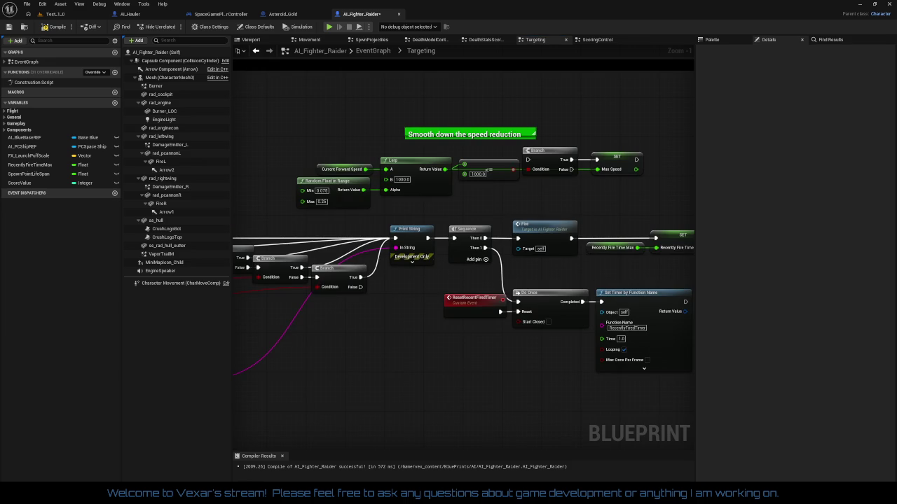
pyautogui.moveTo(383, 368)
pyautogui.mouseDown()
pyautogui.moveTo(254, 346)
pyautogui.moveTo(295, 358)
pyautogui.mouseUp()
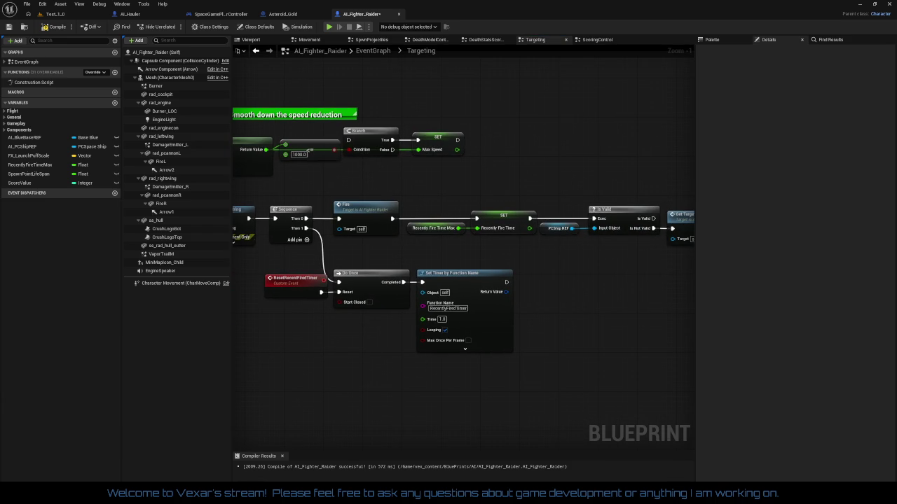
pyautogui.moveTo(530, 340)
pyautogui.mouseDown()
pyautogui.moveTo(563, 300)
pyautogui.moveTo(572, 308)
pyautogui.moveTo(544, 285)
pyautogui.mouseUp()
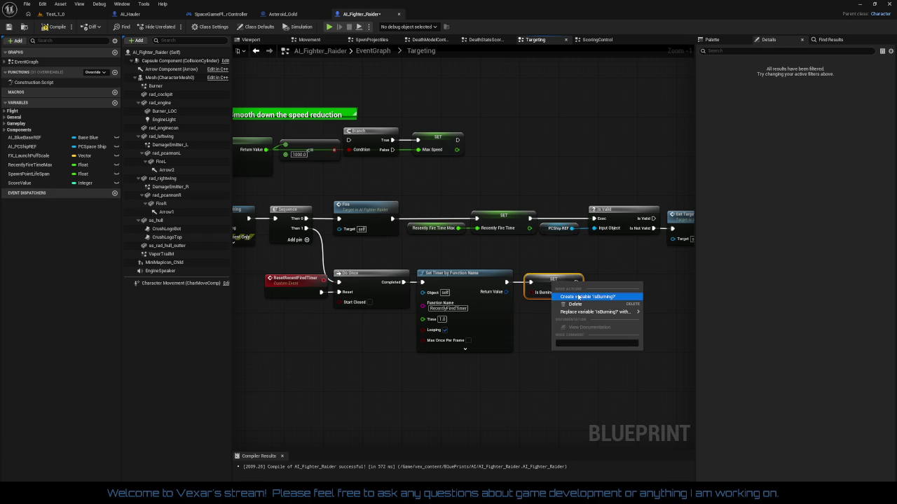
pyautogui.click(577, 298)
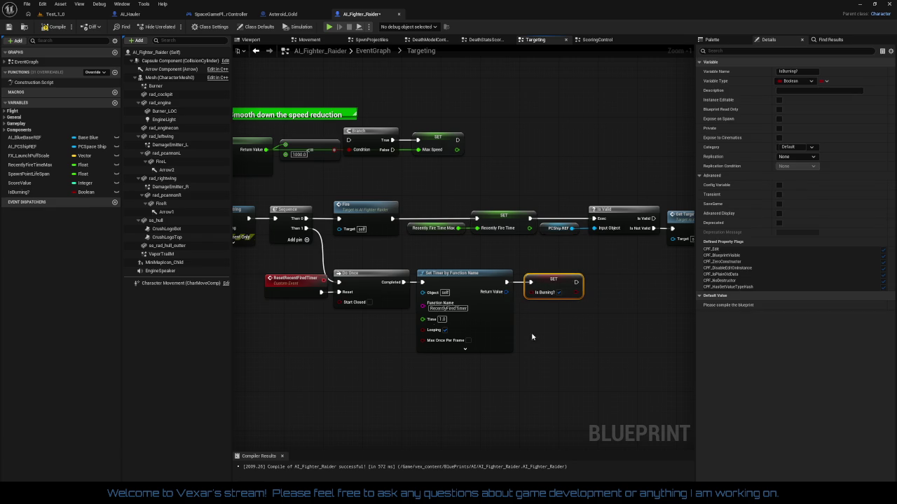
pyautogui.click(59, 29)
pyautogui.moveTo(461, 263); pyautogui.dragTo(581, 252)
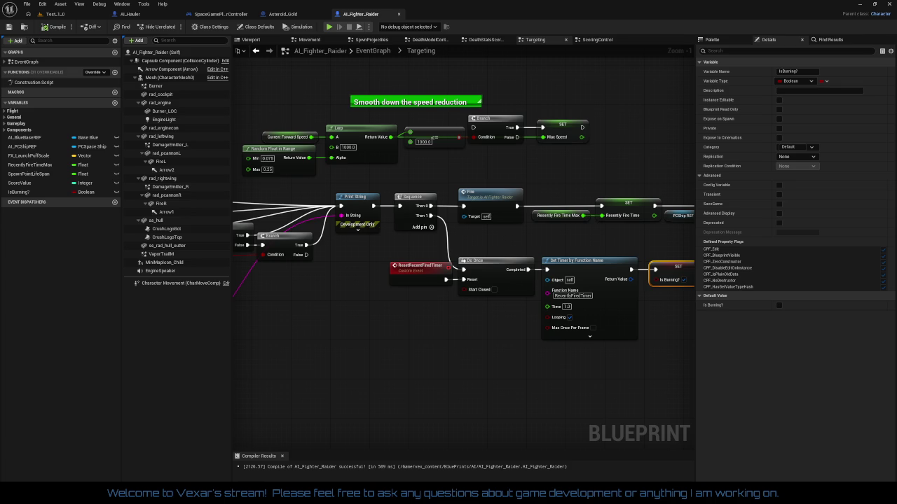
# Duplicate the Recently Fire Time Max getter, wire it into Set Timer's Time, and place it below Do Once
pyautogui.click(564, 215)
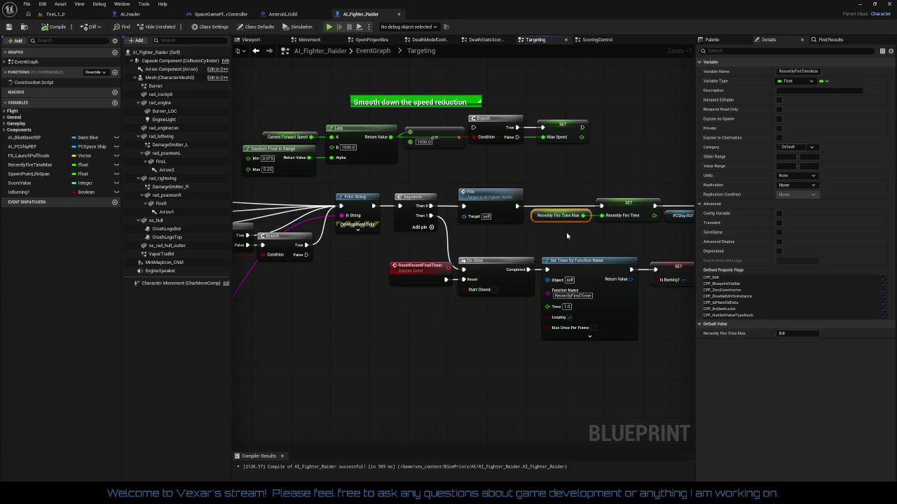
pyautogui.hotkey('ctrl', 'c')
pyautogui.hotkey('ctrl', 'v')
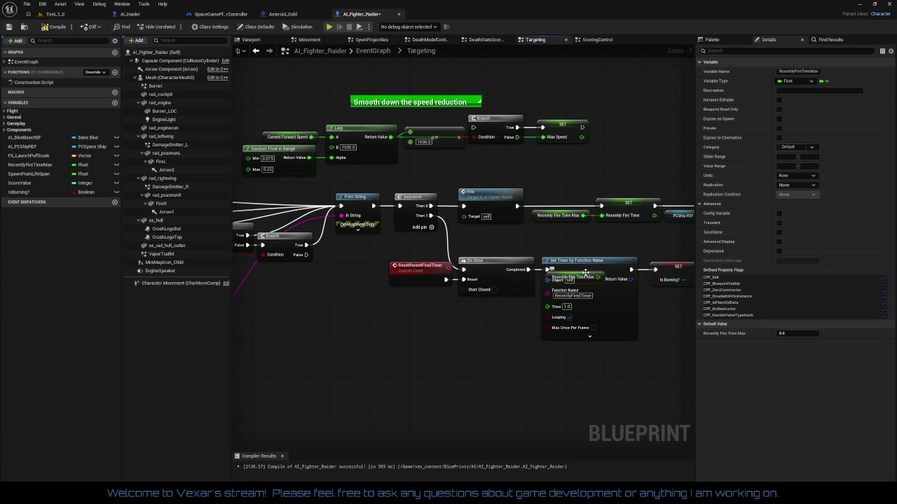
pyautogui.moveTo(597, 277)
pyautogui.mouseDown()
pyautogui.moveTo(595, 288)
pyautogui.moveTo(551, 312)
pyautogui.mouseUp()
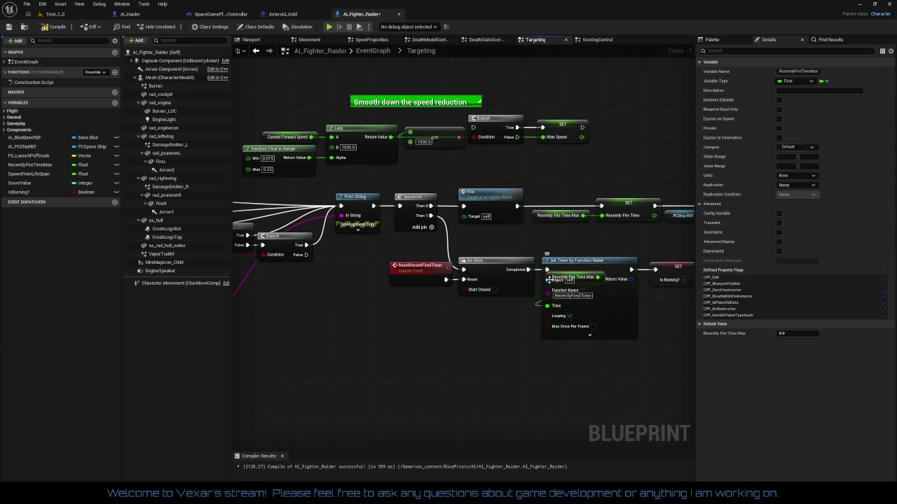
pyautogui.moveTo(550, 280)
pyautogui.mouseDown()
pyautogui.moveTo(459, 312)
pyautogui.moveTo(485, 309)
pyautogui.mouseUp()
pyautogui.moveTo(371, 263)
pyautogui.mouseDown()
pyautogui.moveTo(537, 300)
pyautogui.moveTo(639, 340)
pyautogui.mouseUp()
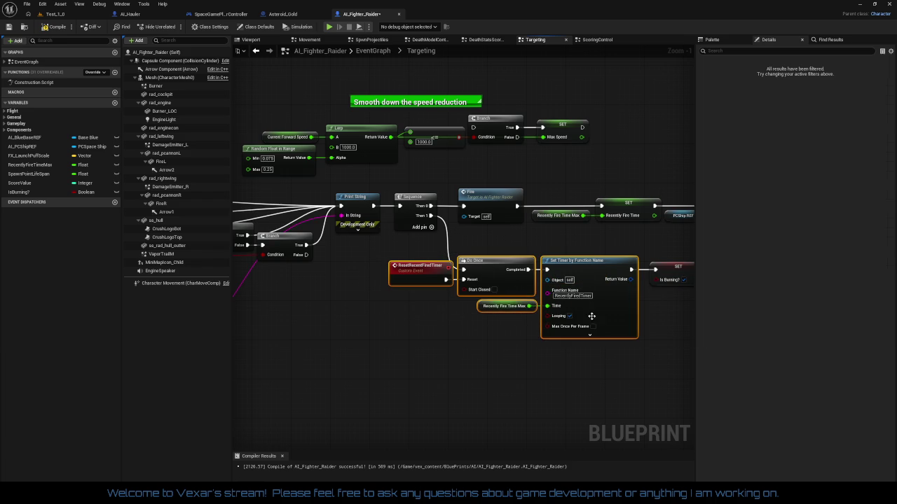
pyautogui.moveTo(379, 332)
pyautogui.mouseDown()
pyautogui.moveTo(508, 326)
pyautogui.moveTo(187, 330)
pyautogui.moveTo(505, 432)
pyautogui.moveTo(507, 335)
pyautogui.moveTo(442, 338)
pyautogui.mouseUp()
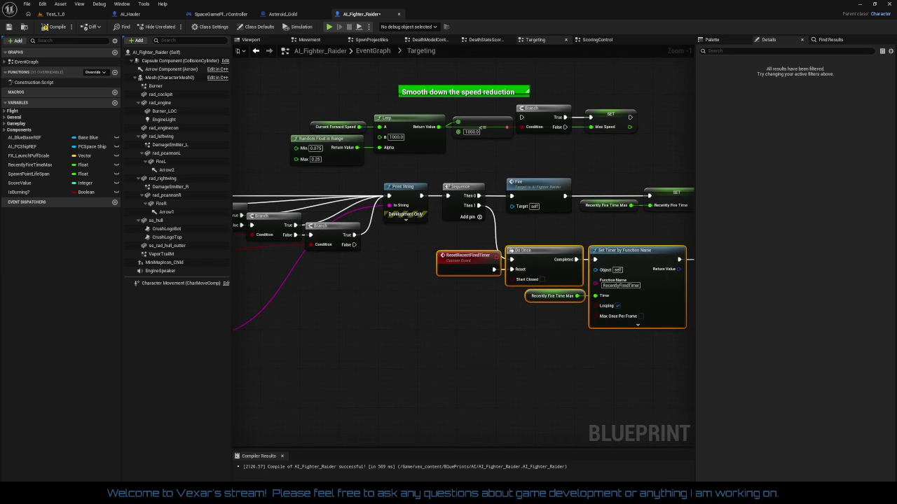
pyautogui.moveTo(461, 375); pyautogui.dragTo(650, 350)
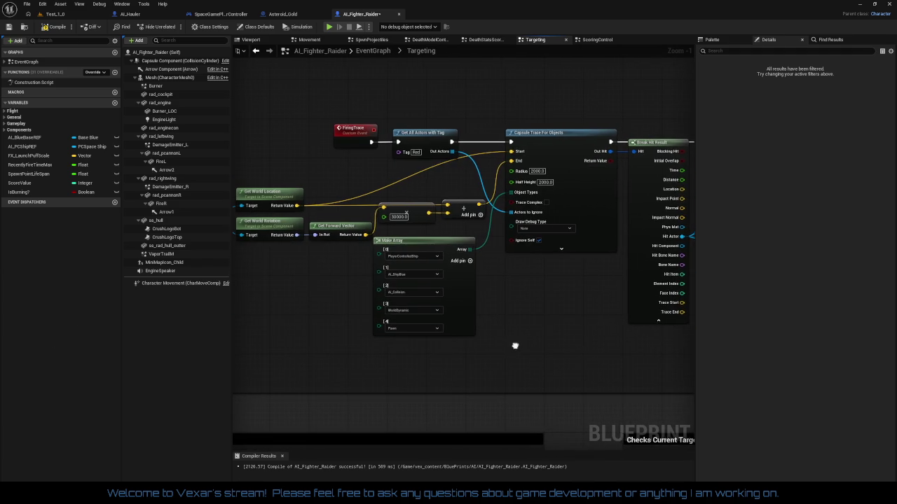
# Change the Capsule Trace For Objects Radius and Half Height from 2000.0 to 1000.0
pyautogui.moveTo(516, 344); pyautogui.dragTo(398, 346)
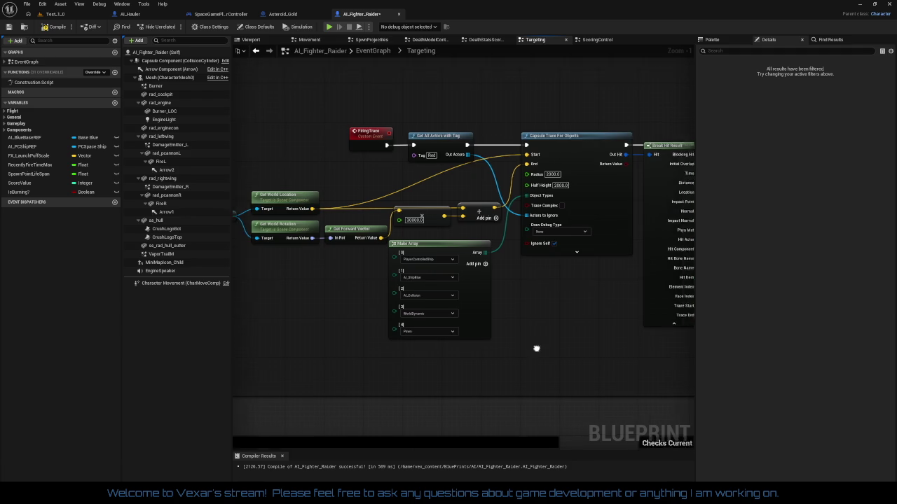
pyautogui.moveTo(537, 348)
pyautogui.mouseDown()
pyautogui.moveTo(462, 358)
pyautogui.moveTo(365, 347)
pyautogui.mouseUp()
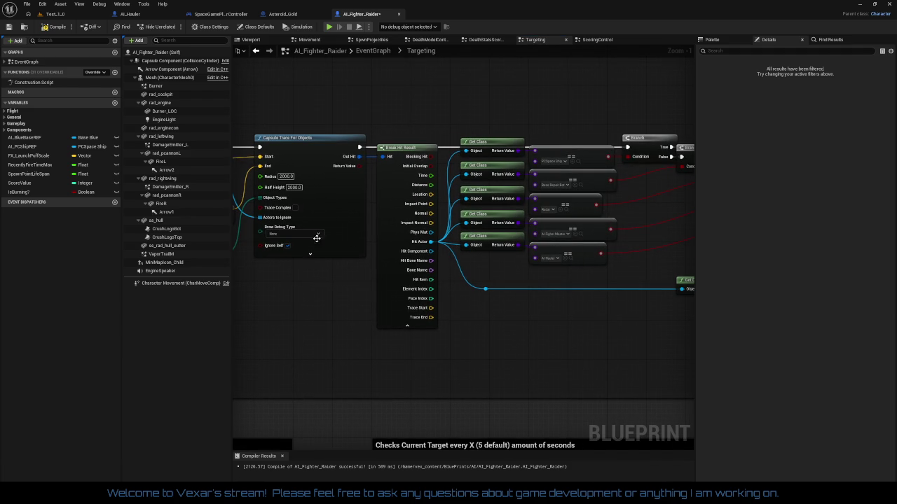
pyautogui.click(286, 176)
pyautogui.press('Return')
pyautogui.press('Tab')
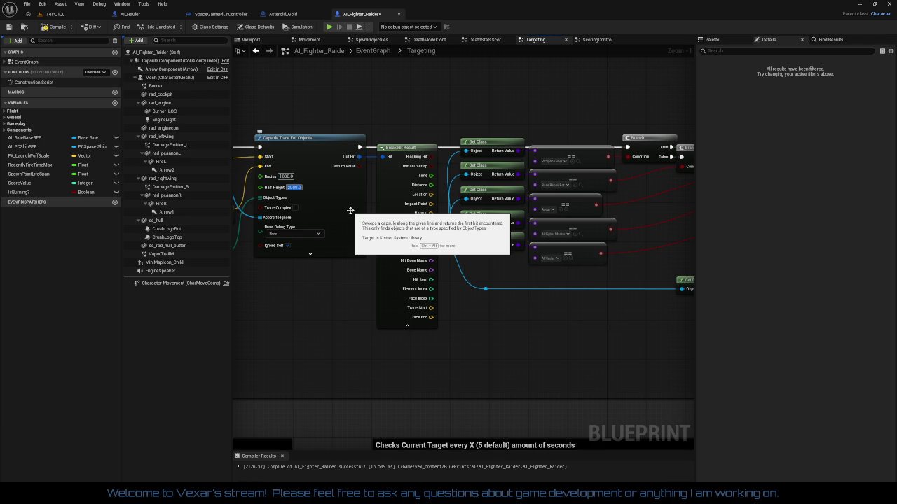
pyautogui.write('1000.0')
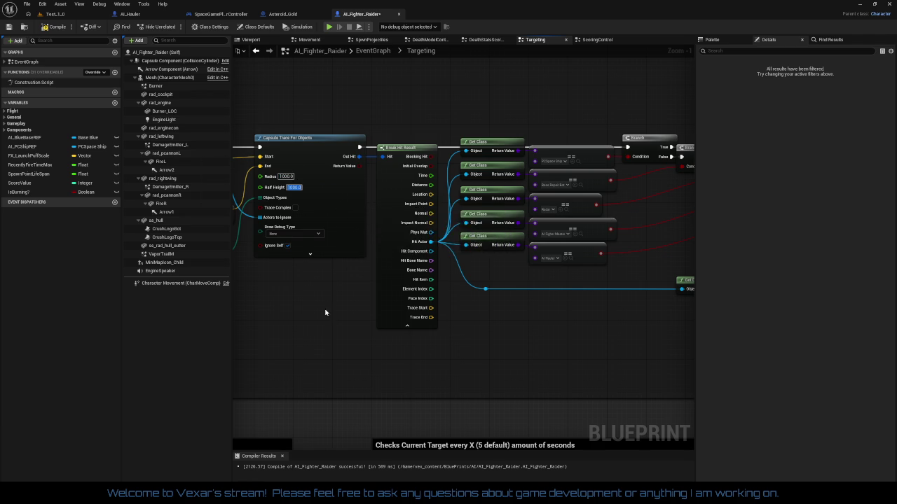
pyautogui.moveTo(327, 314); pyautogui.dragTo(540, 289)
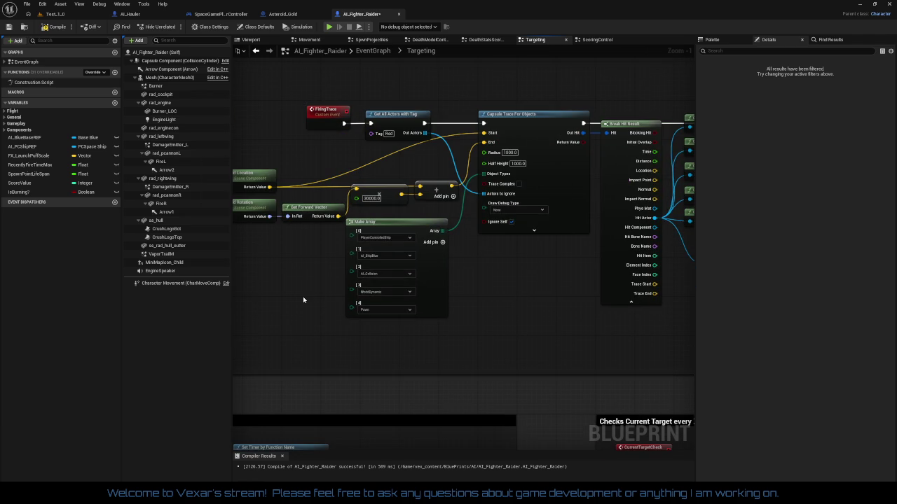
pyautogui.moveTo(311, 297)
pyautogui.mouseDown()
pyautogui.moveTo(626, 315)
pyautogui.moveTo(261, 306)
pyautogui.mouseUp()
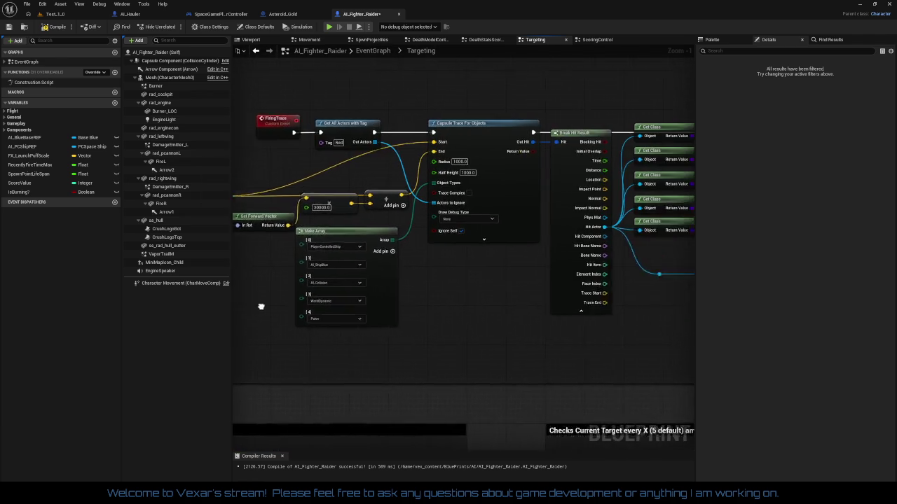
pyautogui.moveTo(406, 339); pyautogui.dragTo(246, 362)
pyautogui.moveTo(465, 328); pyautogui.dragTo(310, 353)
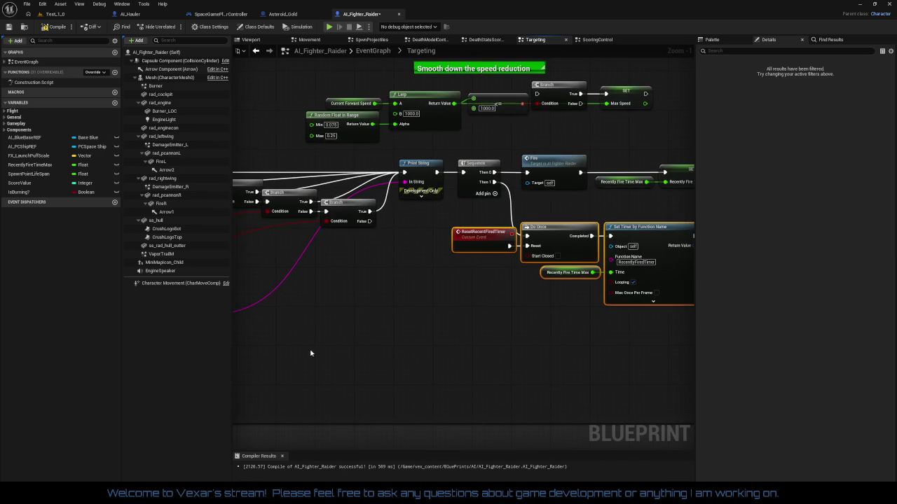
pyautogui.moveTo(466, 334); pyautogui.dragTo(476, 360)
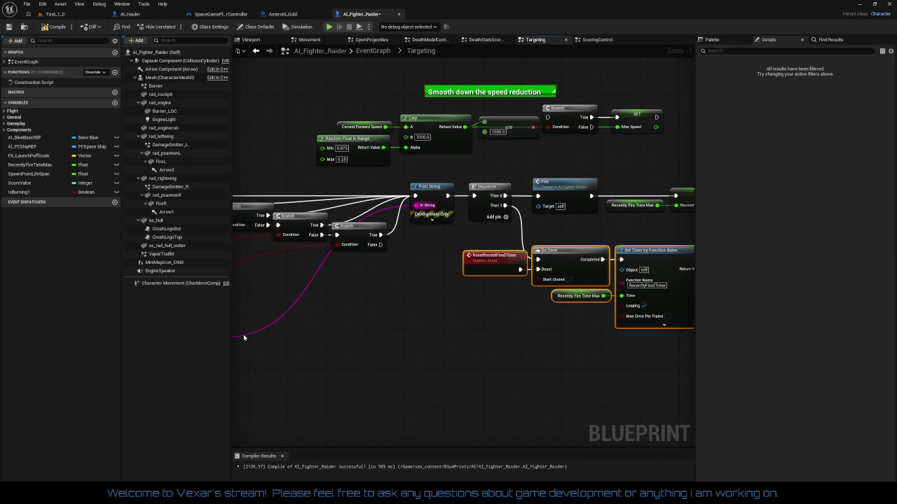
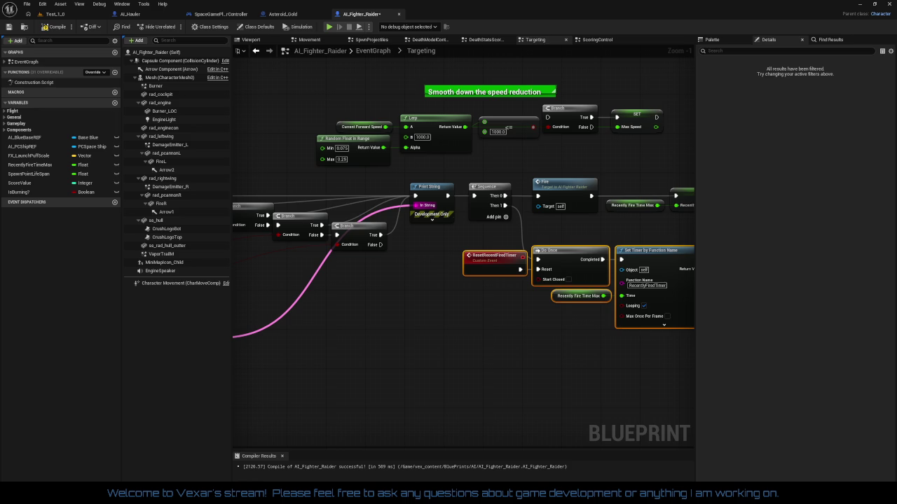
# Break the Branch False link and delete the Afterburners chain (Max Speed 12500, Burner activation)
pyautogui.moveTo(284, 351)
pyautogui.mouseDown()
pyautogui.moveTo(350, 294)
pyautogui.moveTo(420, 267)
pyautogui.moveTo(392, 210)
pyautogui.moveTo(365, 252)
pyautogui.moveTo(374, 251)
pyautogui.mouseUp()
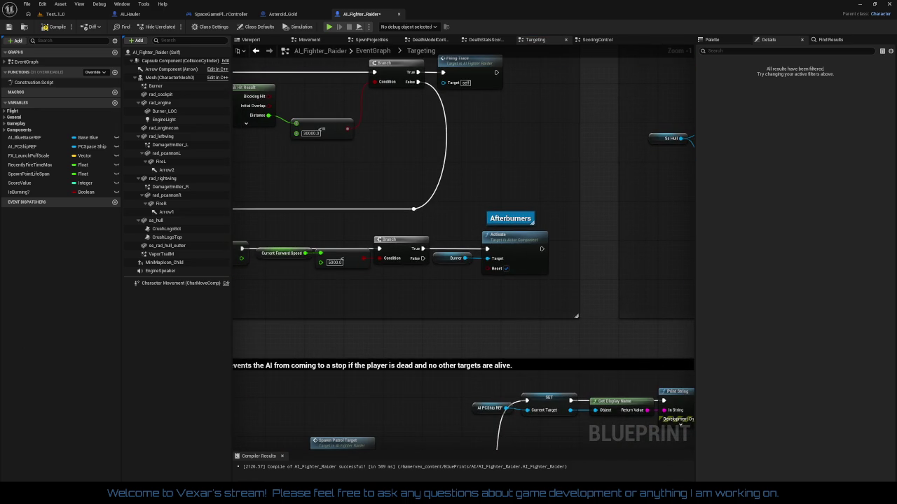
pyautogui.moveTo(283, 308); pyautogui.dragTo(521, 298)
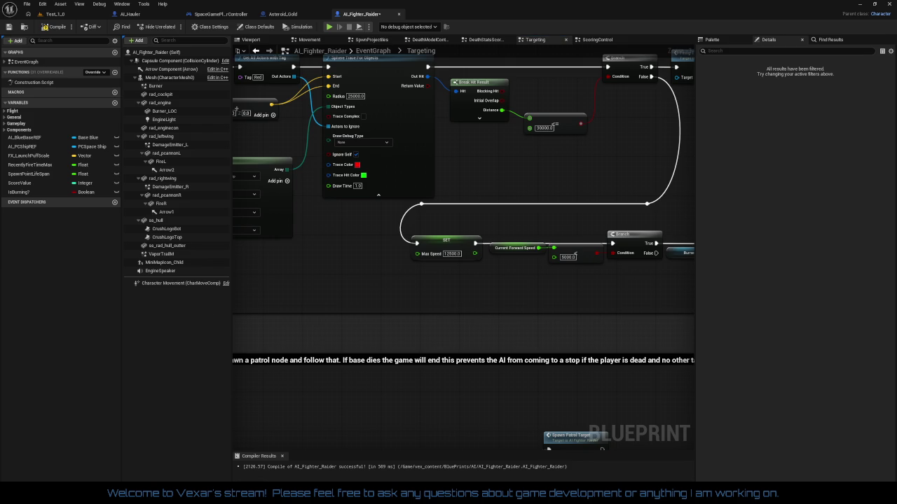
pyautogui.moveTo(631, 312); pyautogui.dragTo(511, 356)
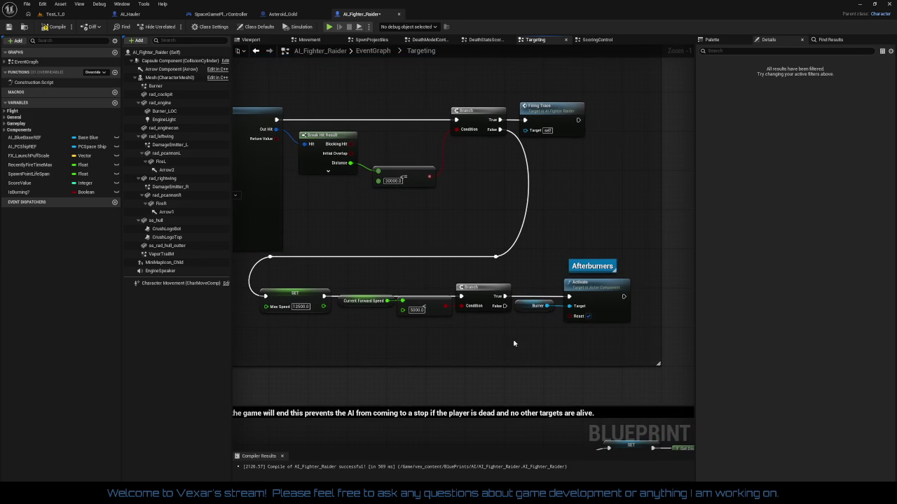
pyautogui.rightClick(502, 129)
pyautogui.click(518, 154)
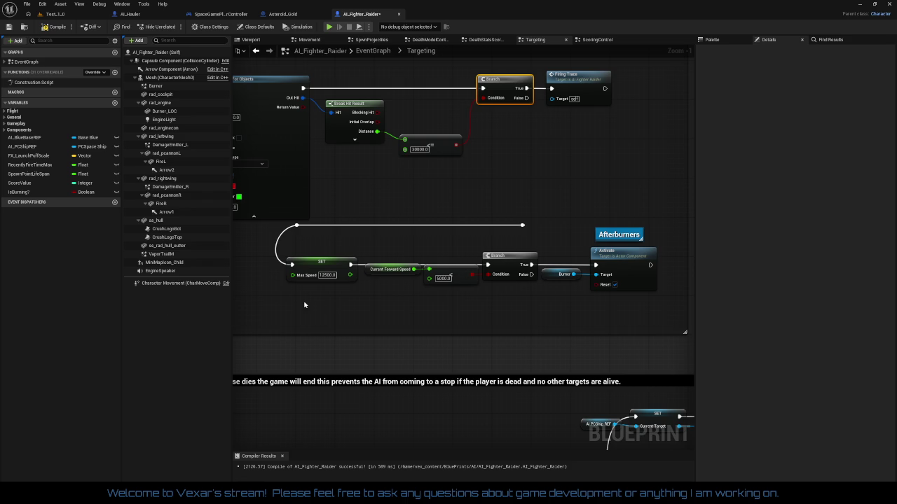
pyautogui.scroll(-1, 452, 313)
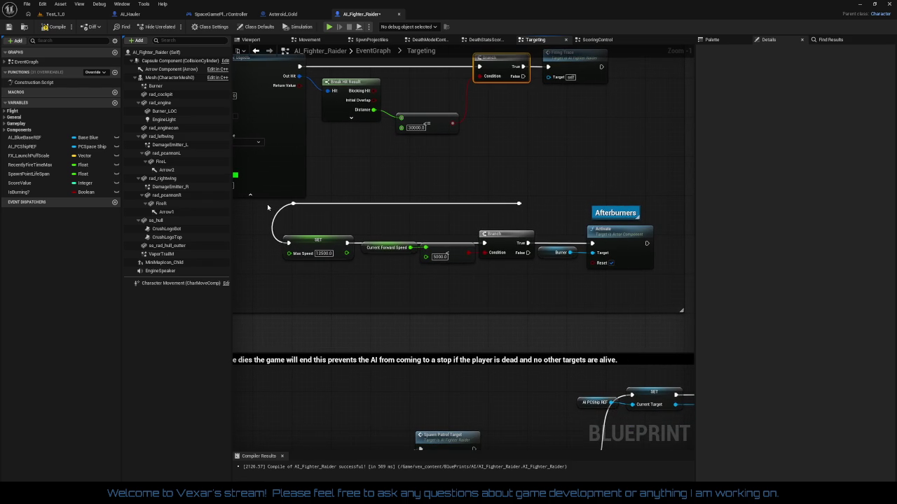
pyautogui.moveTo(266, 207)
pyautogui.mouseDown()
pyautogui.moveTo(654, 280)
pyautogui.moveTo(622, 280)
pyautogui.mouseUp()
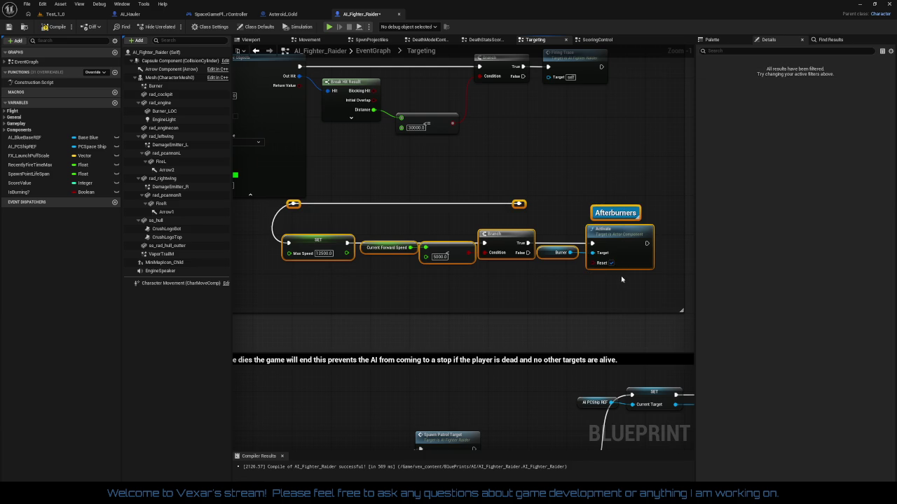
pyautogui.press('Delete')
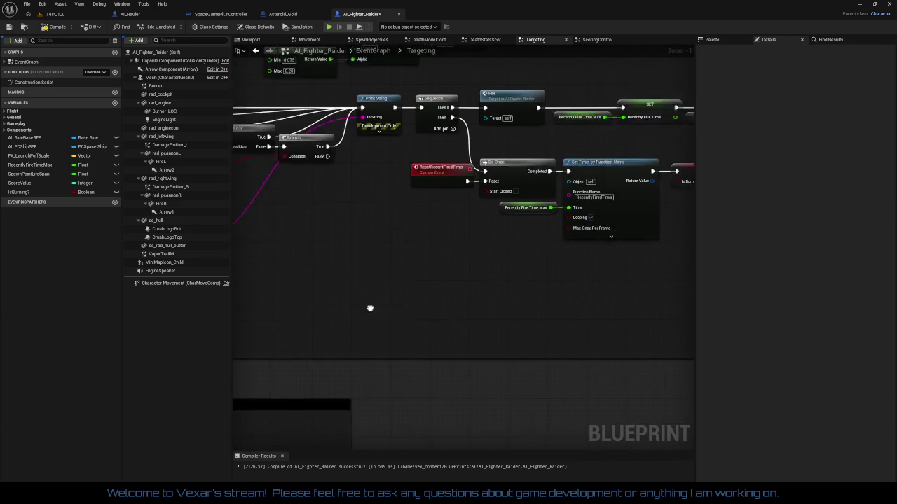
# Delete the speed-smoothing Lerp, Branch and SET Max Speed nodes
pyautogui.moveTo(270, 341); pyautogui.dragTo(335, 146)
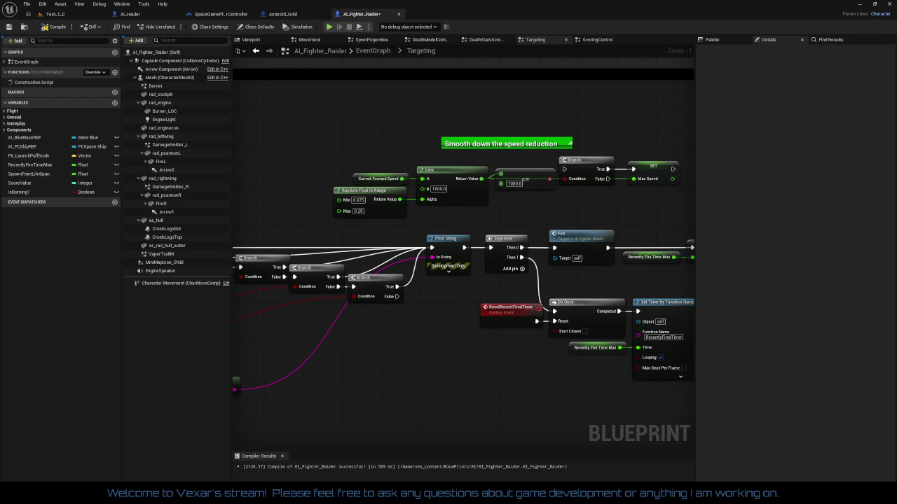
pyautogui.moveTo(285, 108)
pyautogui.mouseDown()
pyautogui.moveTo(668, 196)
pyautogui.moveTo(665, 189)
pyautogui.mouseUp()
pyautogui.press('Delete')
pyautogui.scroll(-3, 651, 198)
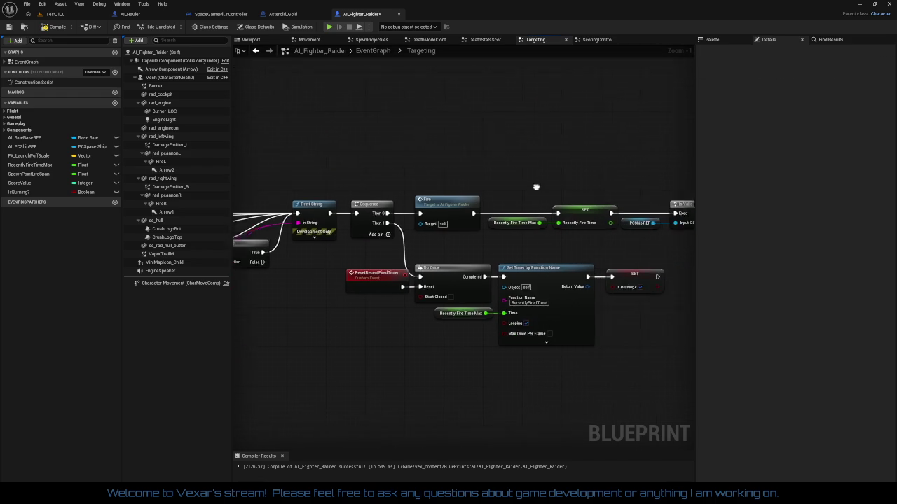
pyautogui.scroll(2, 341, 191)
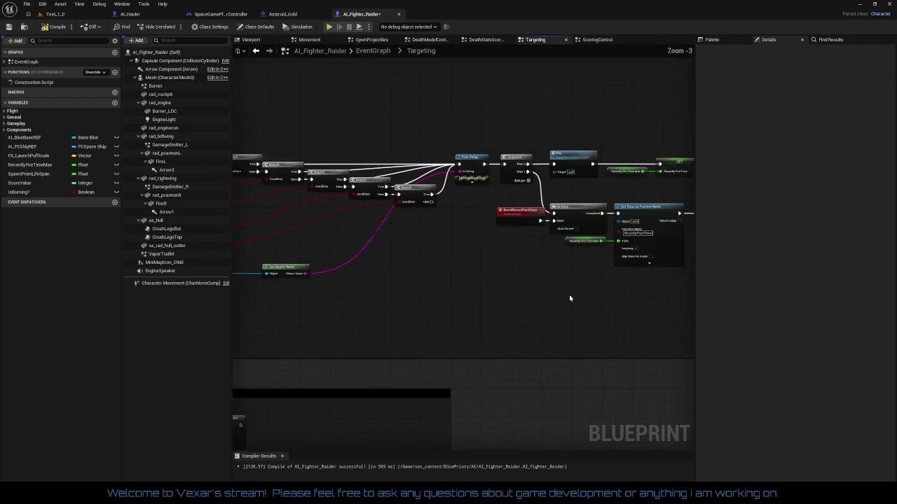
# Shrink the Range Check -- Firing comment from the left and shift the Range Distance Check nodes inside it
pyautogui.moveTo(288, 183)
pyautogui.mouseDown()
pyautogui.moveTo(532, 127)
pyautogui.moveTo(672, 310)
pyautogui.moveTo(635, 325)
pyautogui.moveTo(493, 308)
pyautogui.moveTo(516, 321)
pyautogui.moveTo(495, 359)
pyautogui.moveTo(683, 352)
pyautogui.moveTo(615, 356)
pyautogui.mouseUp()
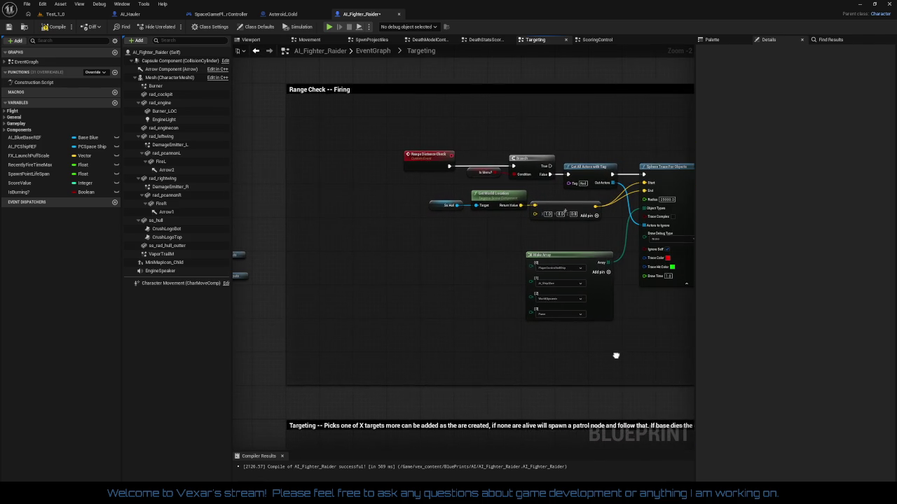
pyautogui.moveTo(287, 231)
pyautogui.mouseDown()
pyautogui.moveTo(379, 232)
pyautogui.moveTo(355, 231)
pyautogui.mouseUp()
pyautogui.moveTo(428, 156); pyautogui.dragTo(412, 155)
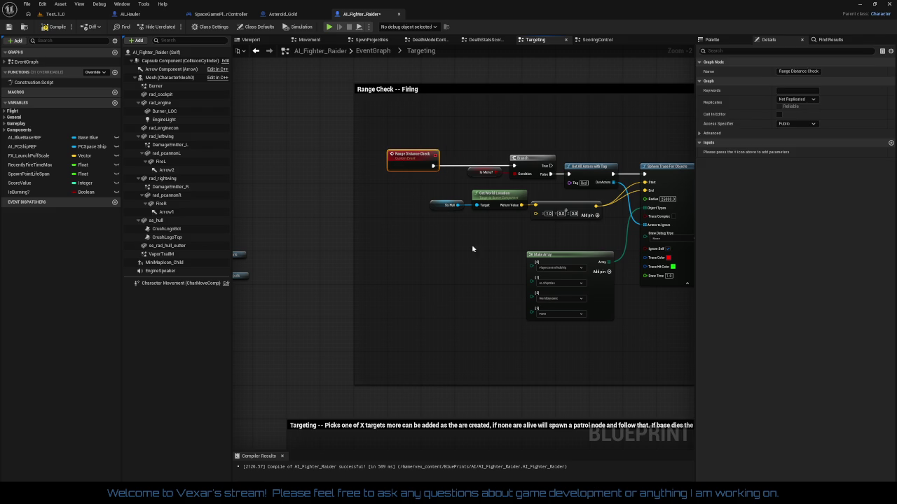
pyautogui.moveTo(472, 248); pyautogui.dragTo(352, 244)
pyautogui.click(352, 244)
pyautogui.moveTo(290, 130)
pyautogui.mouseDown()
pyautogui.moveTo(400, 164)
pyautogui.moveTo(418, 187)
pyautogui.moveTo(400, 188)
pyautogui.moveTo(344, 310)
pyautogui.moveTo(246, 322)
pyautogui.mouseUp()
pyautogui.scroll(-1, 426, 337)
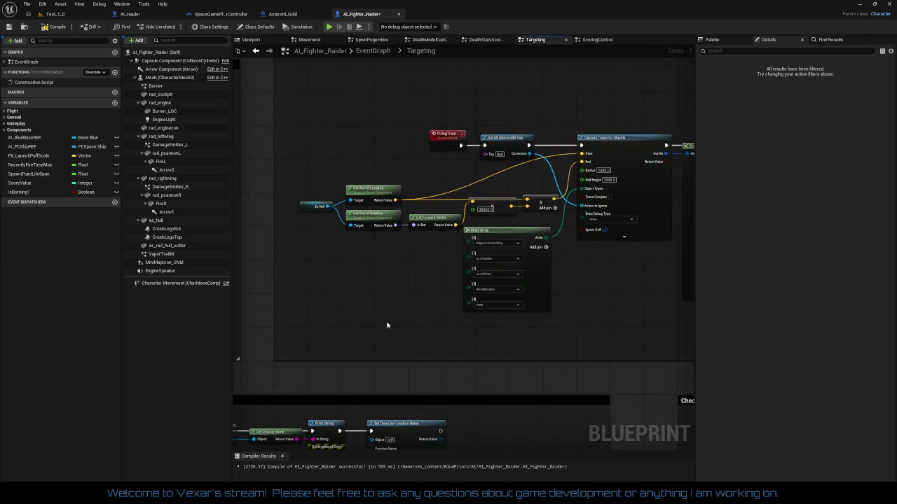
pyautogui.moveTo(426, 336)
pyautogui.mouseDown()
pyautogui.moveTo(471, 320)
pyautogui.moveTo(424, 307)
pyautogui.moveTo(344, 310)
pyautogui.moveTo(602, 302)
pyautogui.moveTo(671, 315)
pyautogui.moveTo(778, 304)
pyautogui.mouseUp()
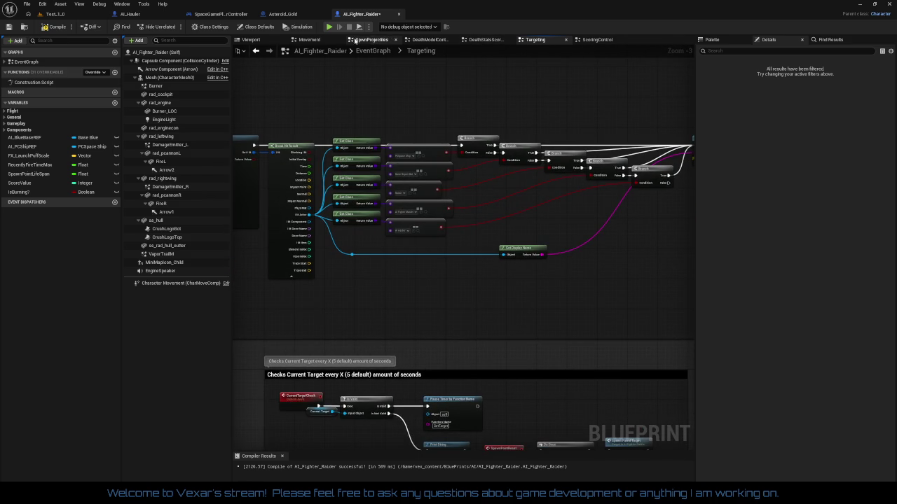
# Switch to the fighter's Movement graph and locate the distance-based Turn Speed SET nodes
pyautogui.click(326, 40)
pyautogui.scroll(-5, 490, 210)
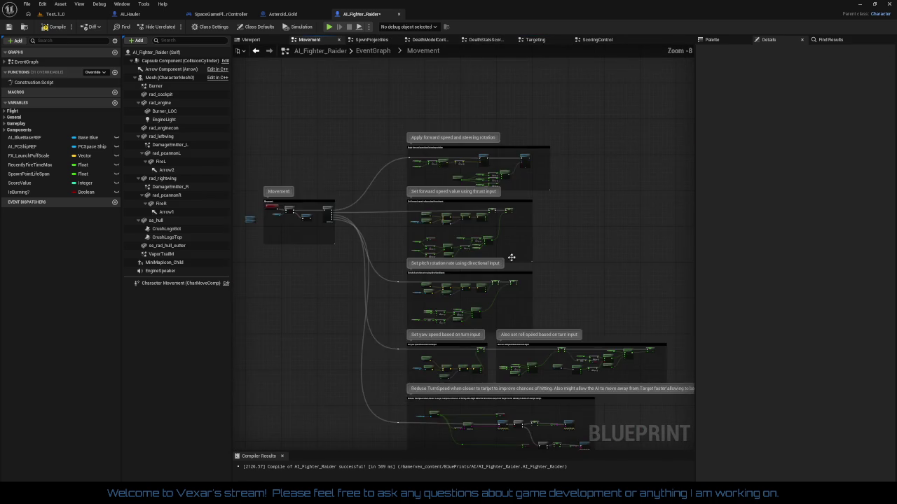
pyautogui.scroll(4, 444, 216)
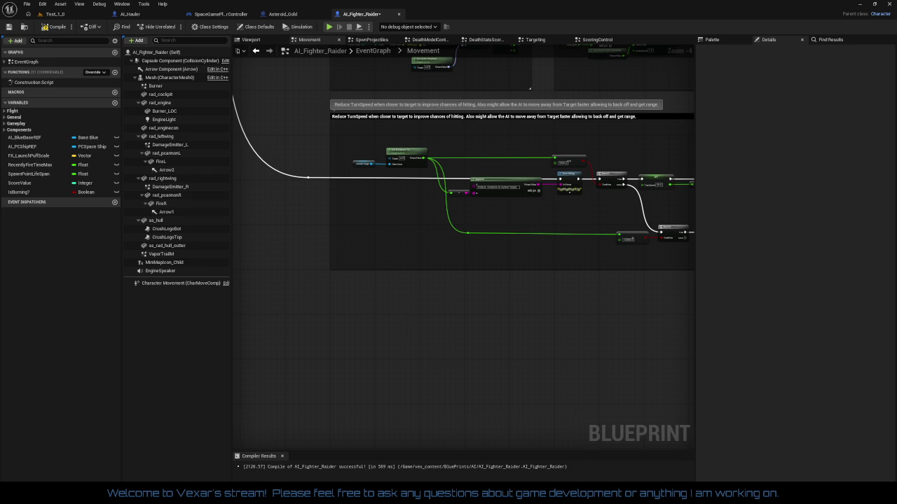
pyautogui.scroll(5, 491, 254)
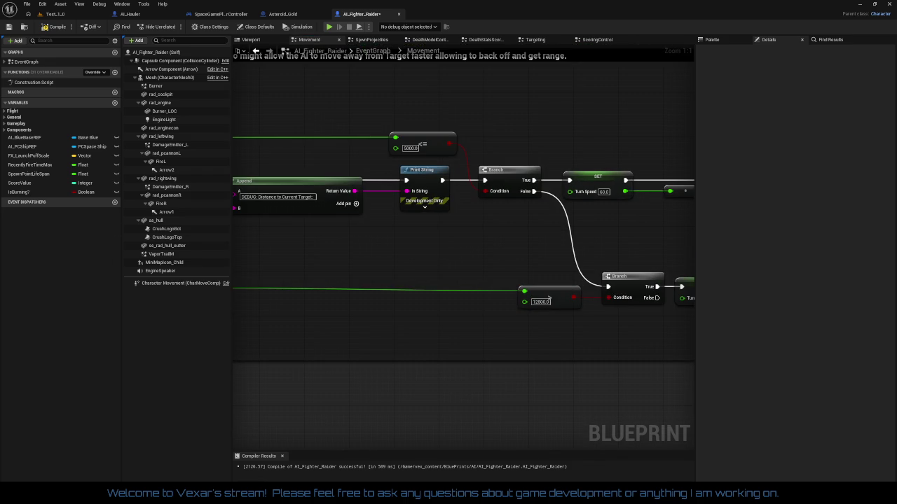
pyautogui.moveTo(379, 264); pyautogui.dragTo(437, 255)
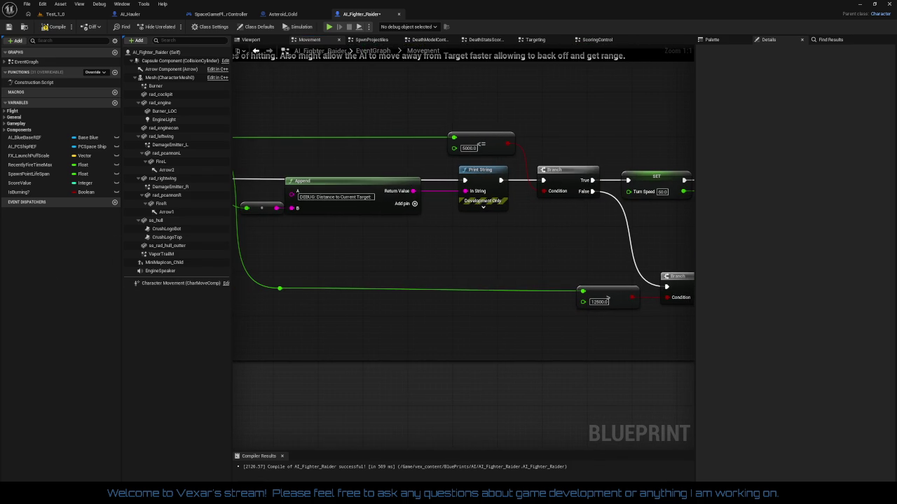
pyautogui.moveTo(321, 125)
pyautogui.mouseDown()
pyautogui.moveTo(448, 147)
pyautogui.moveTo(540, 125)
pyautogui.mouseUp()
pyautogui.moveTo(270, 104)
pyautogui.mouseDown()
pyautogui.moveTo(591, 160)
pyautogui.moveTo(577, 249)
pyautogui.moveTo(585, 248)
pyautogui.mouseUp()
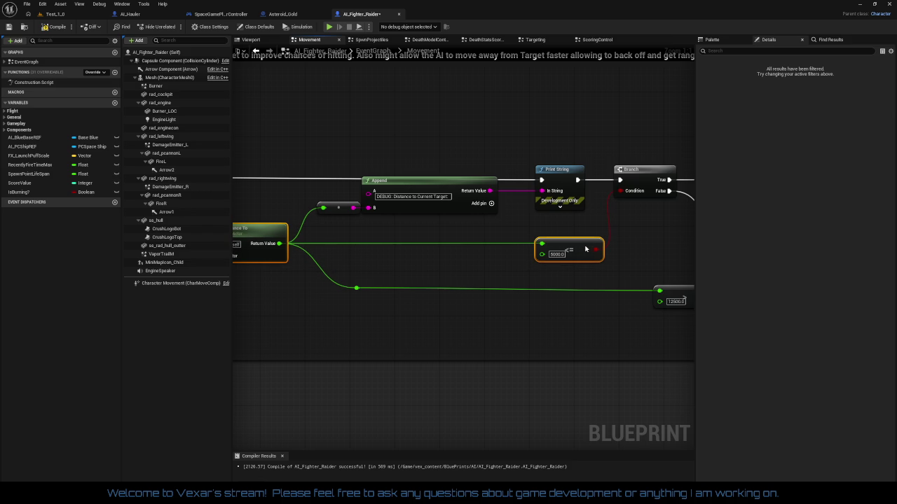
pyautogui.moveTo(327, 284)
pyautogui.mouseDown()
pyautogui.moveTo(690, 329)
pyautogui.moveTo(644, 344)
pyautogui.mouseUp()
pyautogui.moveTo(321, 253)
pyautogui.mouseDown()
pyautogui.moveTo(575, 303)
pyautogui.moveTo(761, 306)
pyautogui.moveTo(594, 327)
pyautogui.mouseUp()
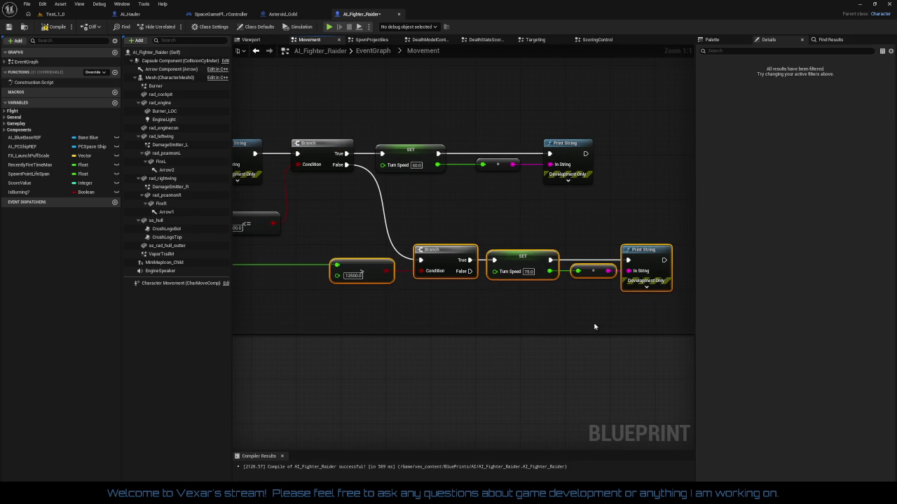
pyautogui.click(554, 328)
pyautogui.moveTo(463, 320); pyautogui.dragTo(578, 308)
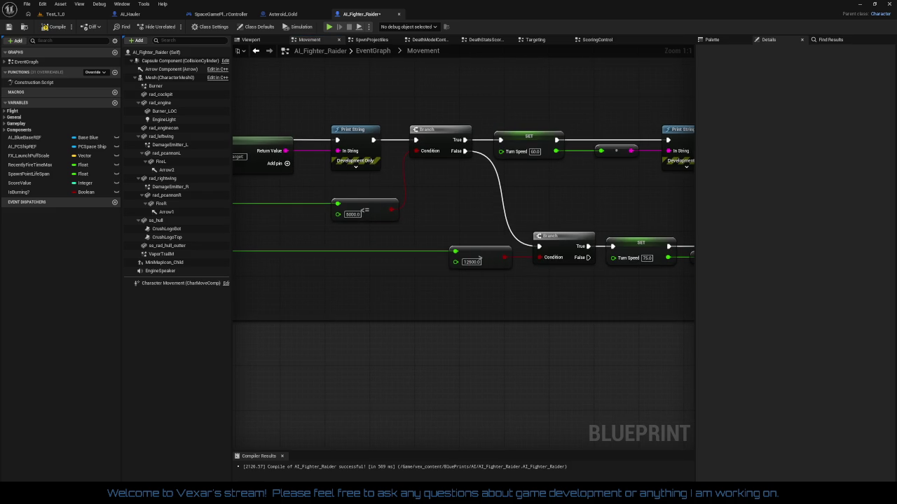
pyautogui.moveTo(510, 306); pyautogui.dragTo(433, 312)
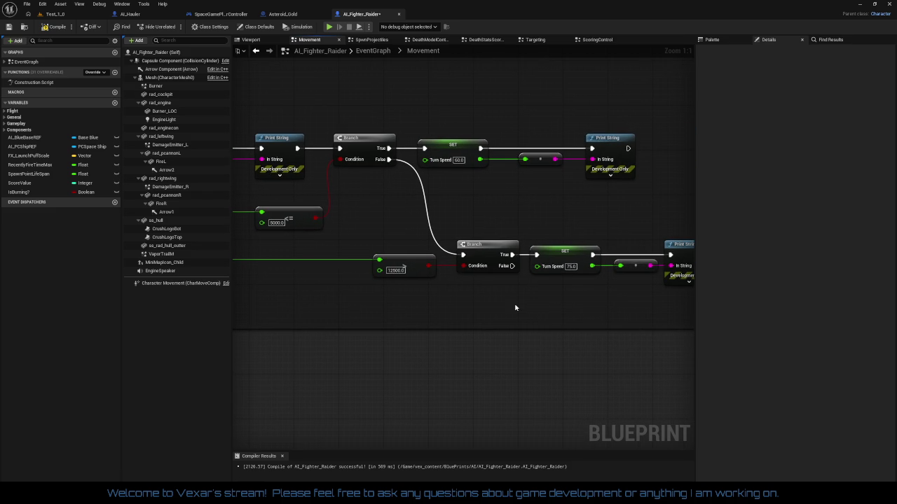
# Set the beyond-12500 Turn Speed to 80 and the within-5000 Turn Speed to 20
pyautogui.click(572, 267)
pyautogui.write('80')
pyautogui.press('Return')
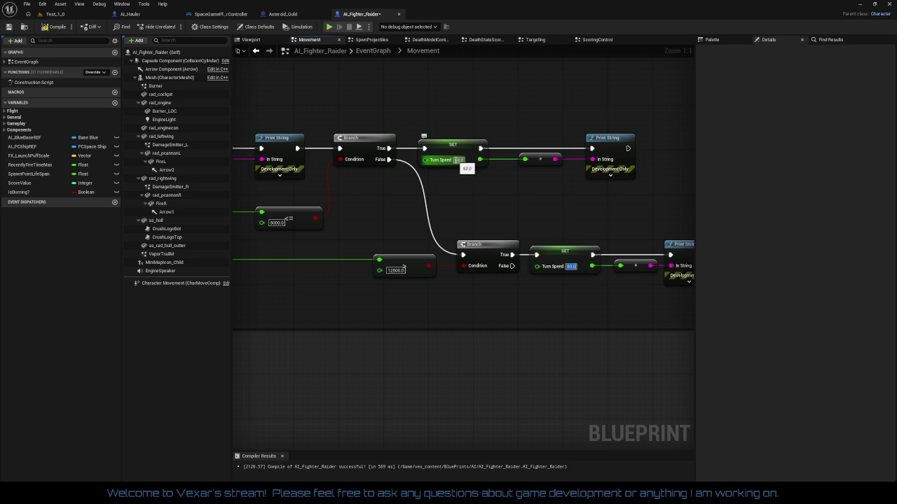
pyautogui.click(459, 160)
pyautogui.write('20')
pyautogui.press('Return')
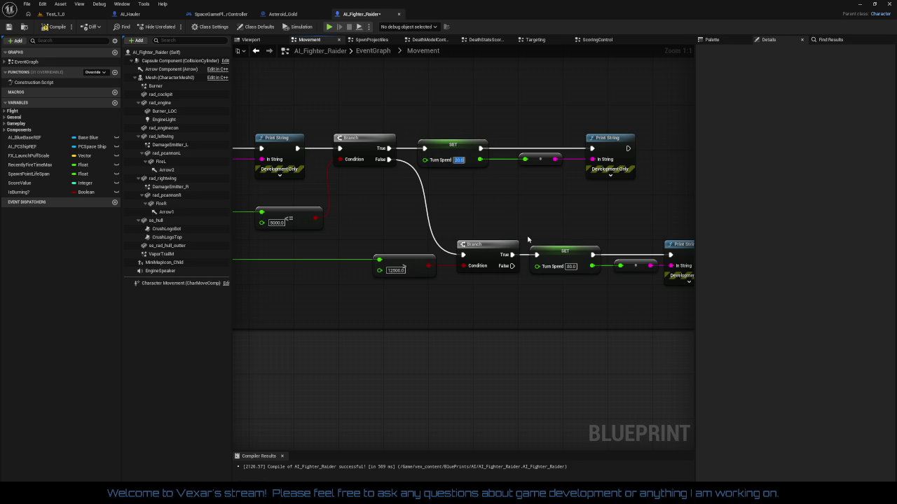
# Review the whole turn-speed section and undo the most recent node deletion
pyautogui.moveTo(541, 318)
pyautogui.mouseDown()
pyautogui.moveTo(618, 295)
pyautogui.moveTo(590, 283)
pyautogui.moveTo(646, 246)
pyautogui.mouseUp()
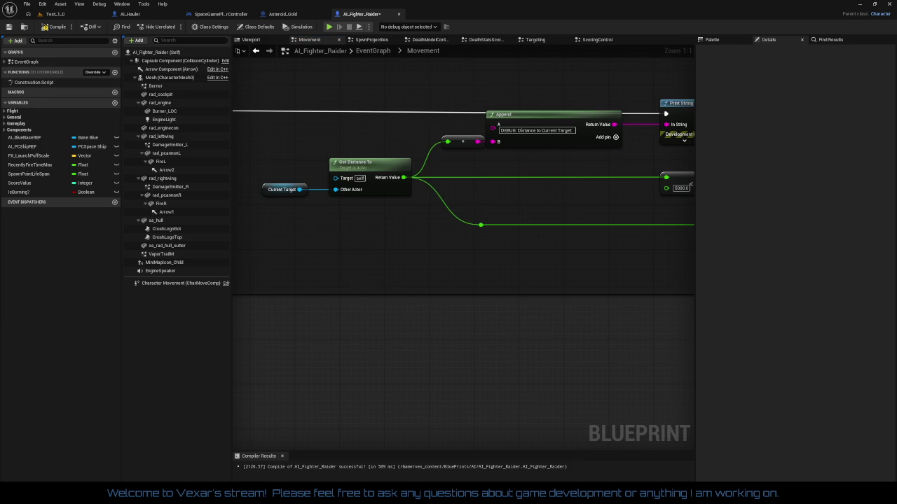
pyautogui.moveTo(596, 296)
pyautogui.mouseDown()
pyautogui.moveTo(456, 296)
pyautogui.moveTo(521, 255)
pyautogui.mouseUp()
pyautogui.scroll(-3, 456, 296)
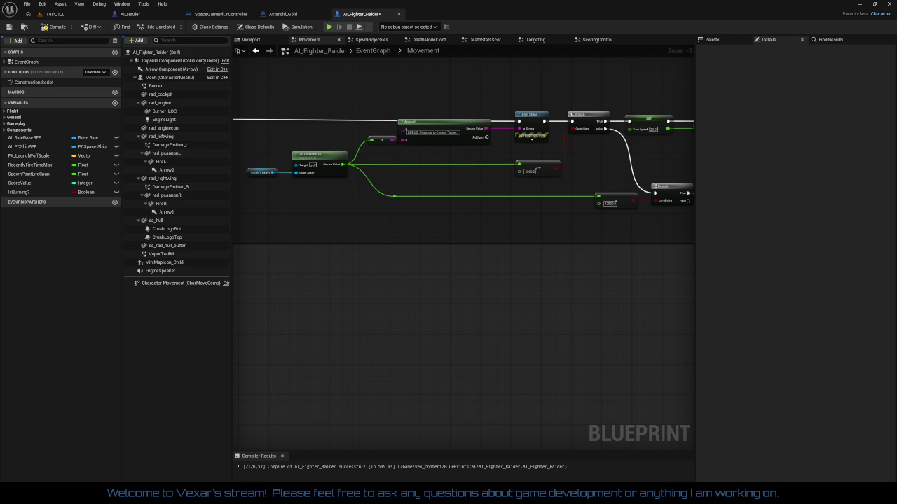
pyautogui.moveTo(413, 357); pyautogui.dragTo(438, 352)
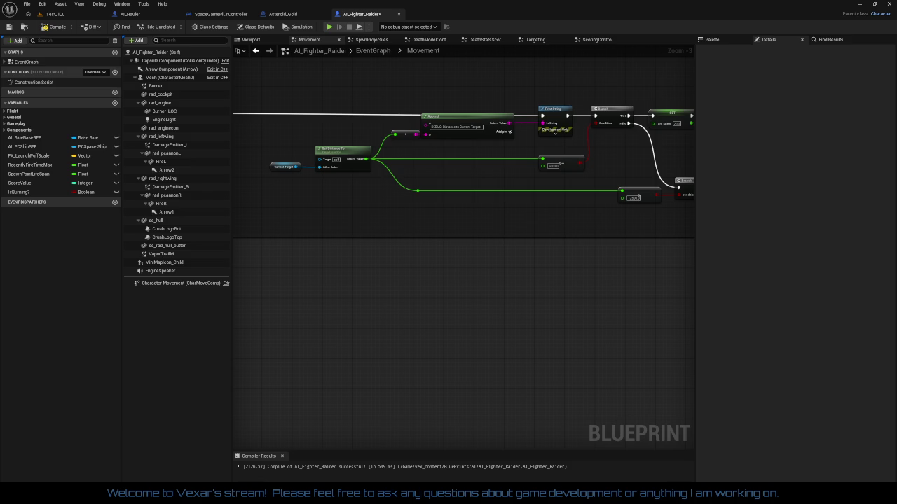
pyautogui.hotkey('ctrl', 'z')
# Paste the Burner Control nodes, confirm the Fix Self Context prompt, and position the group
pyautogui.scroll(-3, 493, 326)
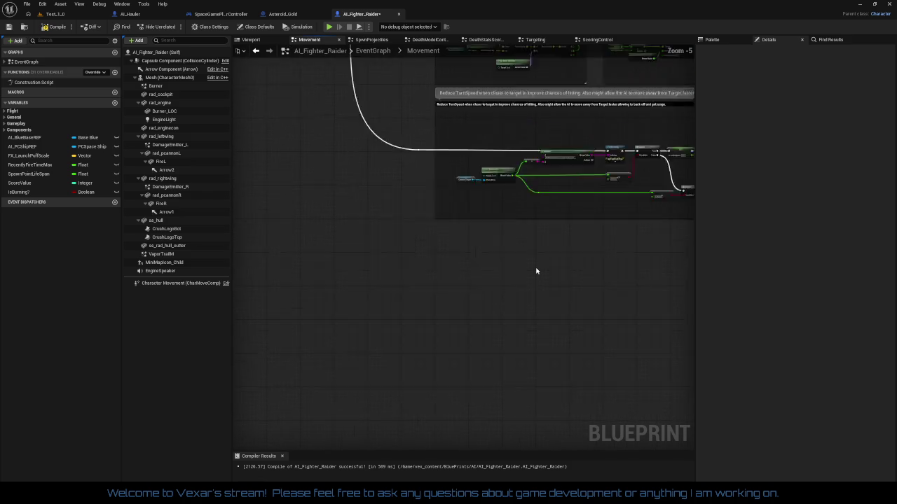
pyautogui.hotkey('ctrl', 'v')
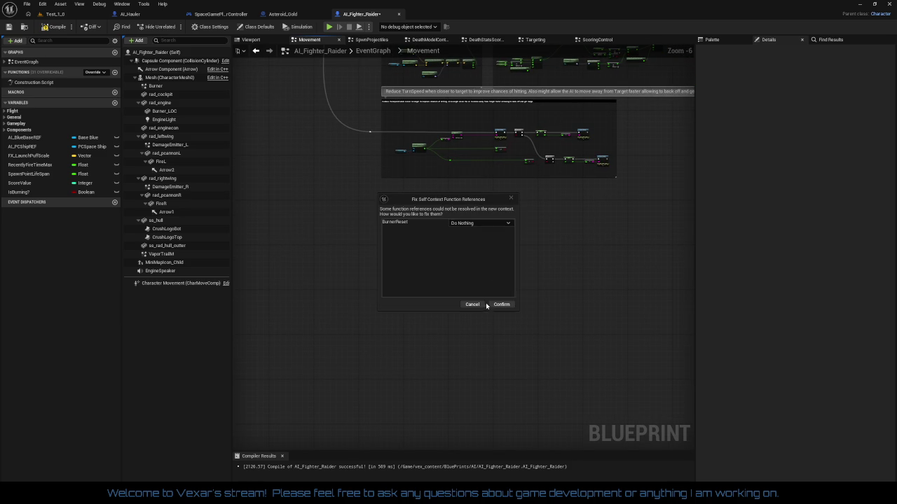
pyautogui.click(496, 305)
pyautogui.scroll(4, 491, 287)
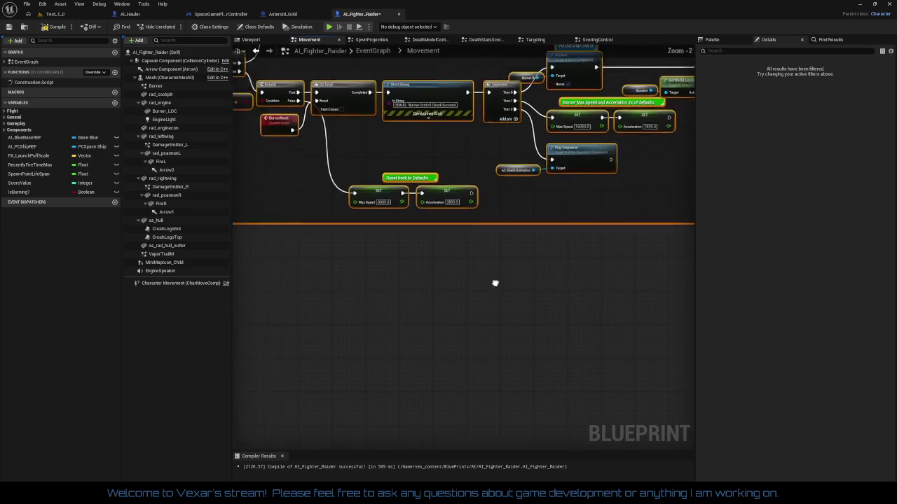
pyautogui.moveTo(355, 193)
pyautogui.mouseDown()
pyautogui.moveTo(470, 351)
pyautogui.moveTo(573, 420)
pyautogui.mouseUp()
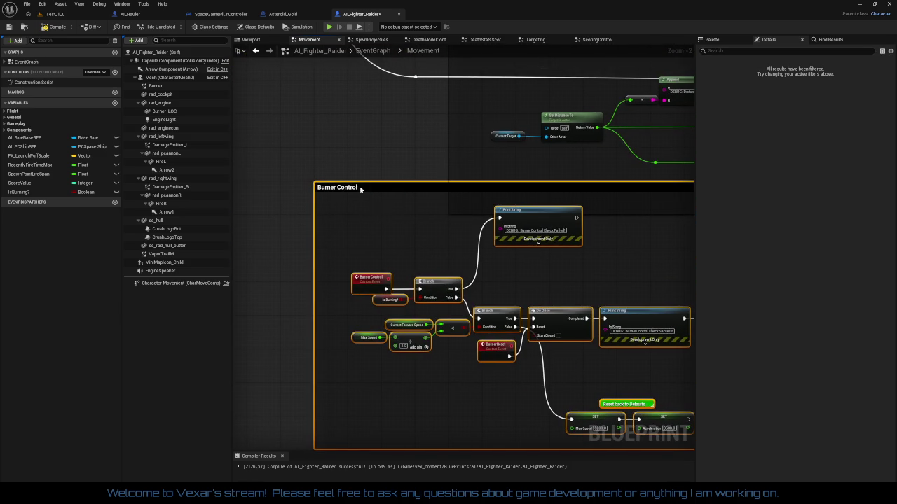
pyautogui.moveTo(360, 189)
pyautogui.mouseDown()
pyautogui.moveTo(490, 279)
pyautogui.moveTo(496, 256)
pyautogui.mouseUp()
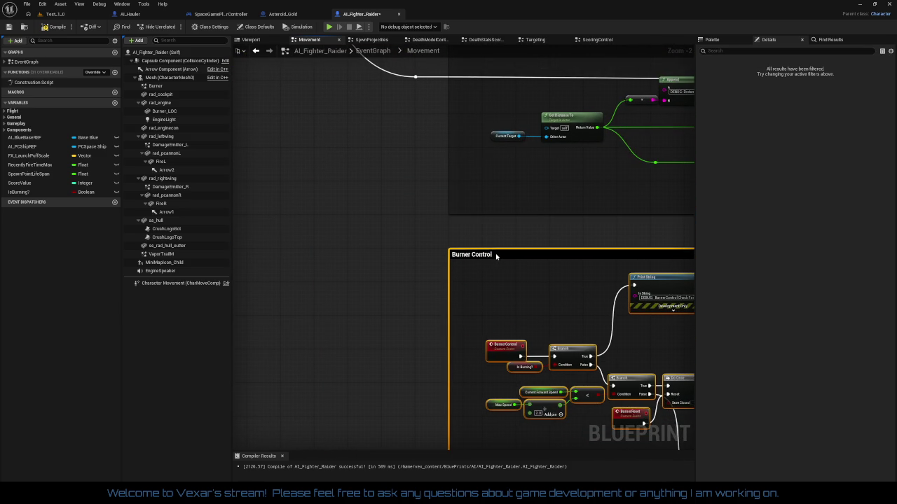
pyautogui.scroll(1, 512, 295)
pyautogui.click(512, 294)
pyautogui.scroll(1, 509, 327)
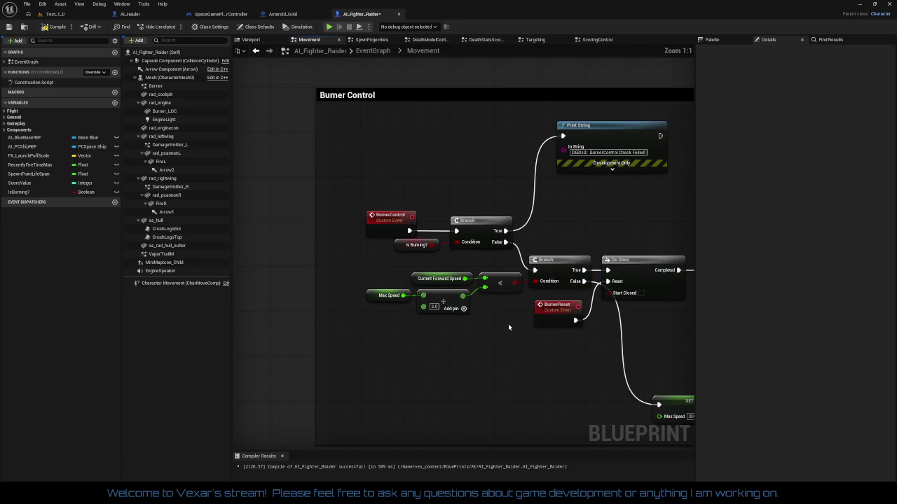
pyautogui.moveTo(508, 328)
pyautogui.mouseDown()
pyautogui.moveTo(354, 268)
pyautogui.moveTo(152, 269)
pyautogui.mouseUp()
pyautogui.moveTo(429, 303); pyautogui.dragTo(352, 299)
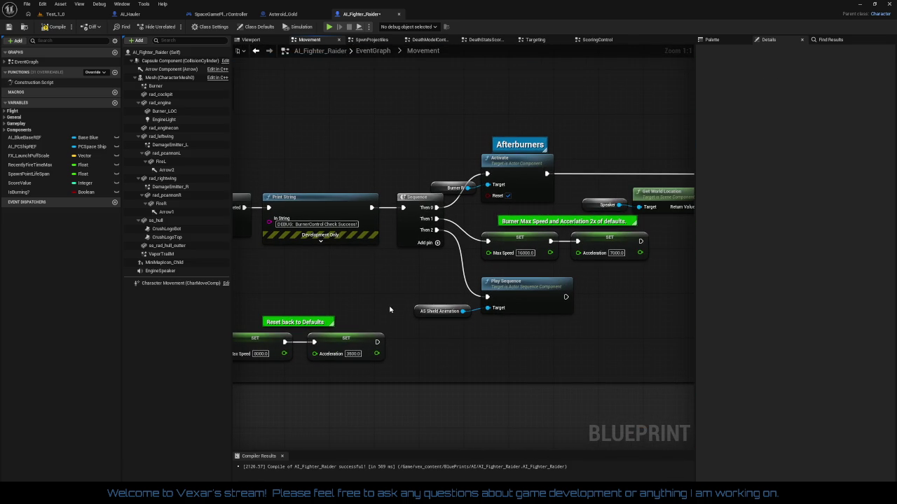
# Delete the shield-animation Play Sequence nodes and create the missing BurnerDelay float variable
pyautogui.moveTo(422, 297); pyautogui.dragTo(565, 334)
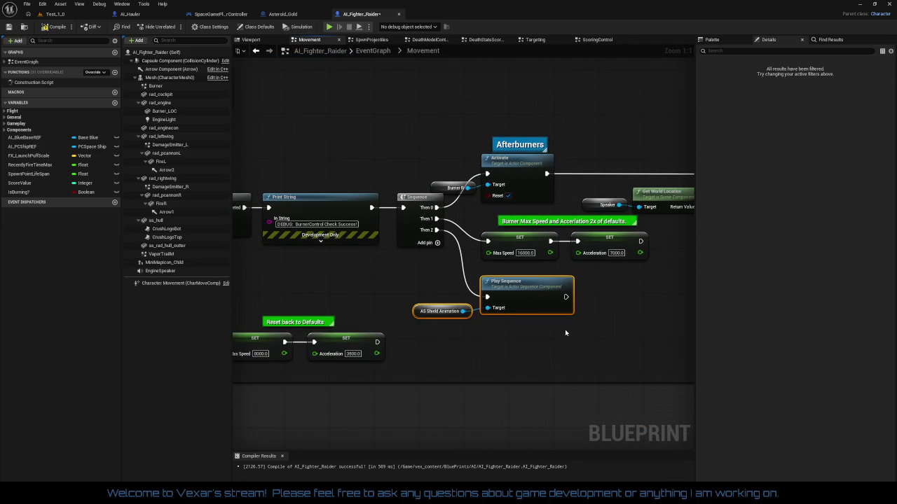
pyautogui.press('Delete')
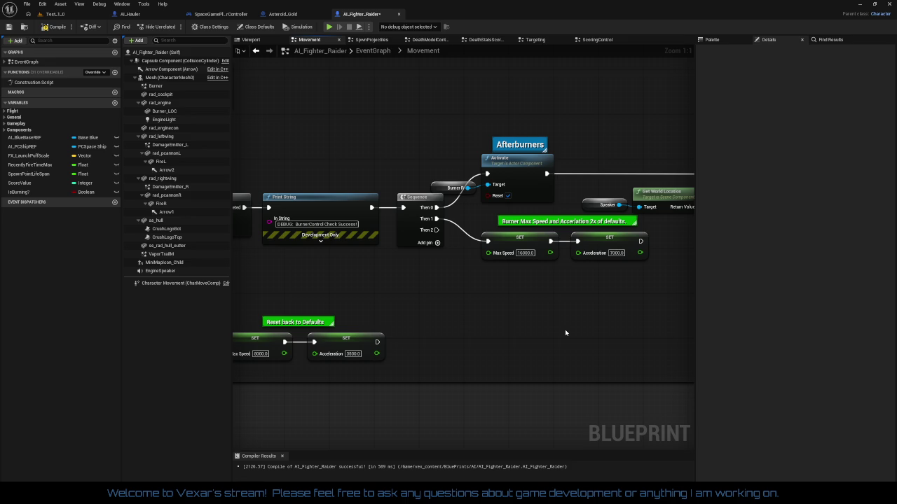
pyautogui.moveTo(565, 333)
pyautogui.mouseDown()
pyautogui.moveTo(327, 332)
pyautogui.moveTo(233, 354)
pyautogui.mouseUp()
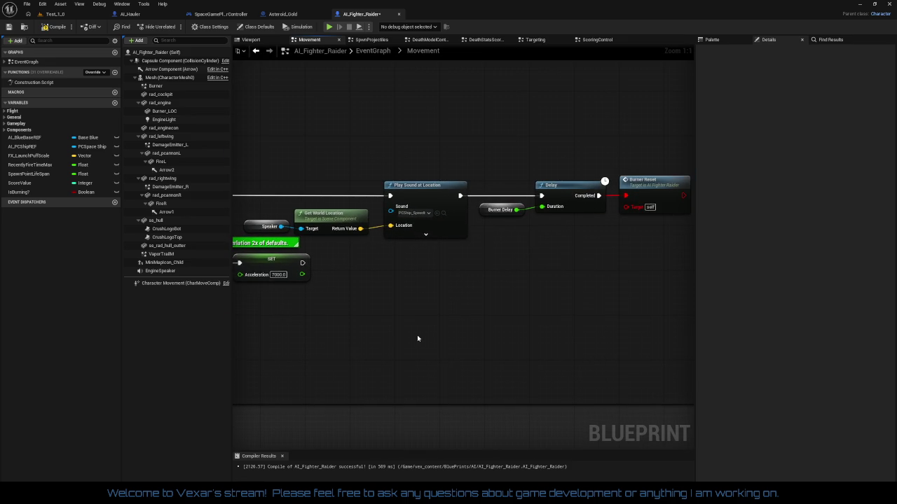
pyautogui.moveTo(417, 338); pyautogui.dragTo(363, 332)
pyautogui.rightClick(406, 245)
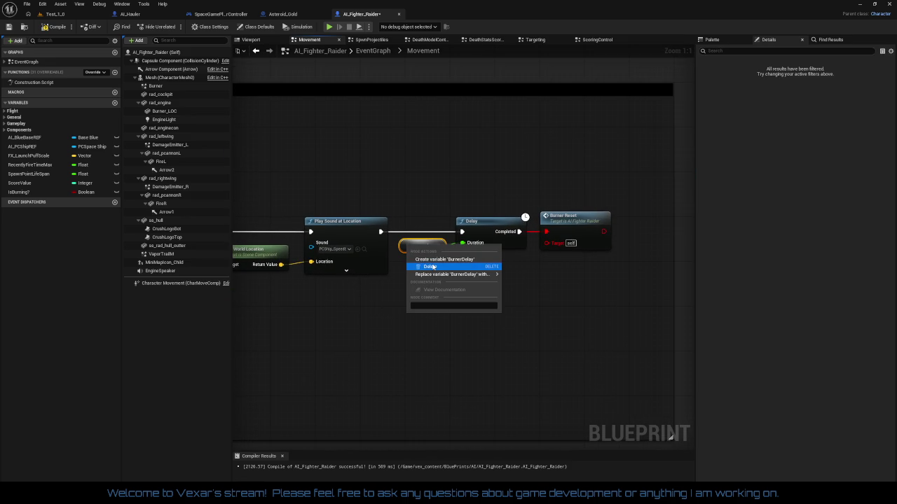
pyautogui.click(435, 259)
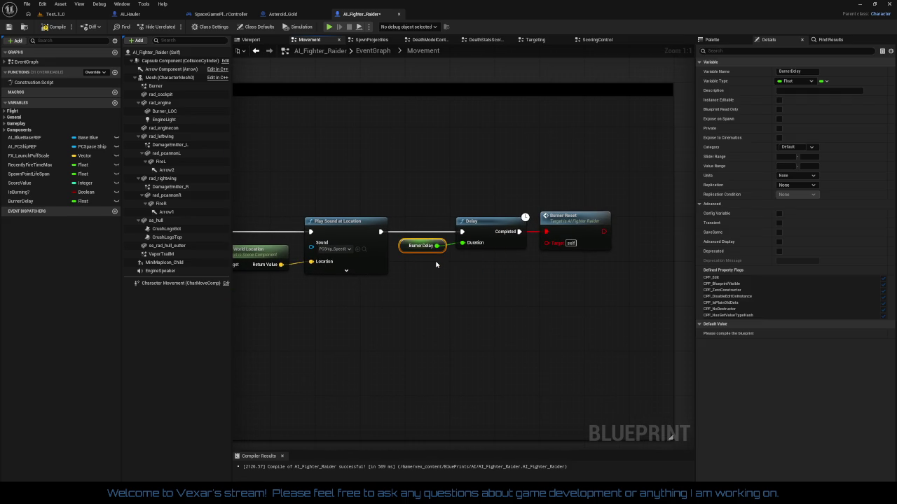
# Replace the old Burner Reset with a new call after Delay, and delete the Speaker getter
pyautogui.rightClick(520, 234)
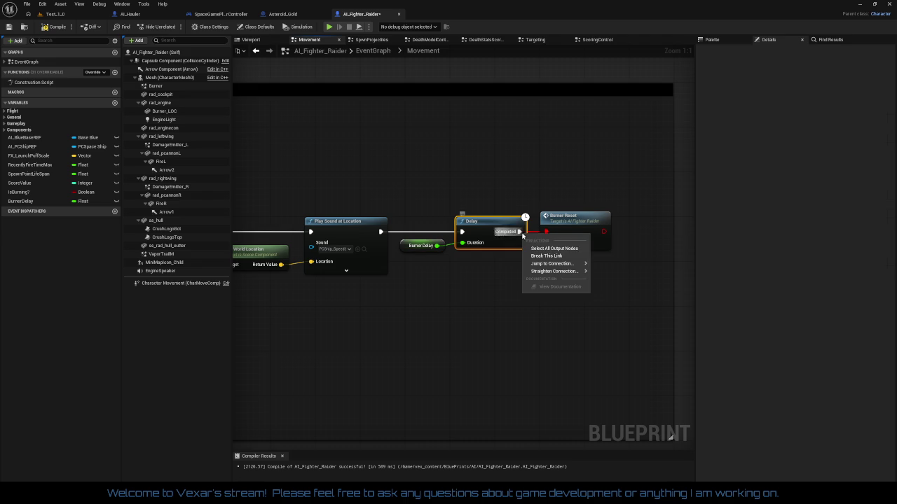
pyautogui.click(539, 257)
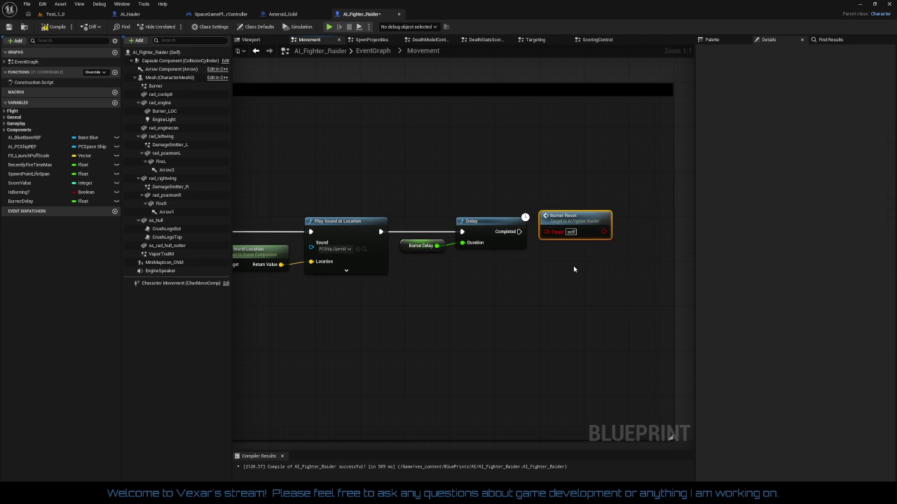
pyautogui.press('Delete')
pyautogui.moveTo(519, 231); pyautogui.dragTo(608, 238)
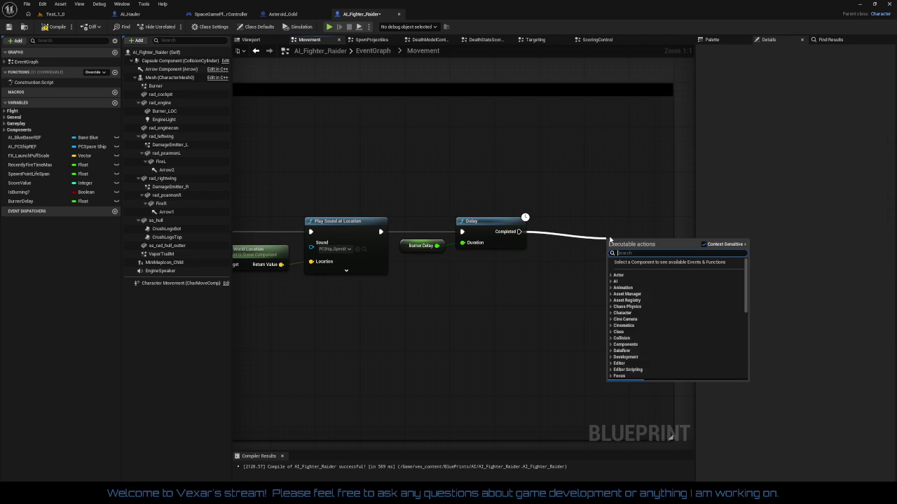
pyautogui.write('burner')
pyautogui.press('Return')
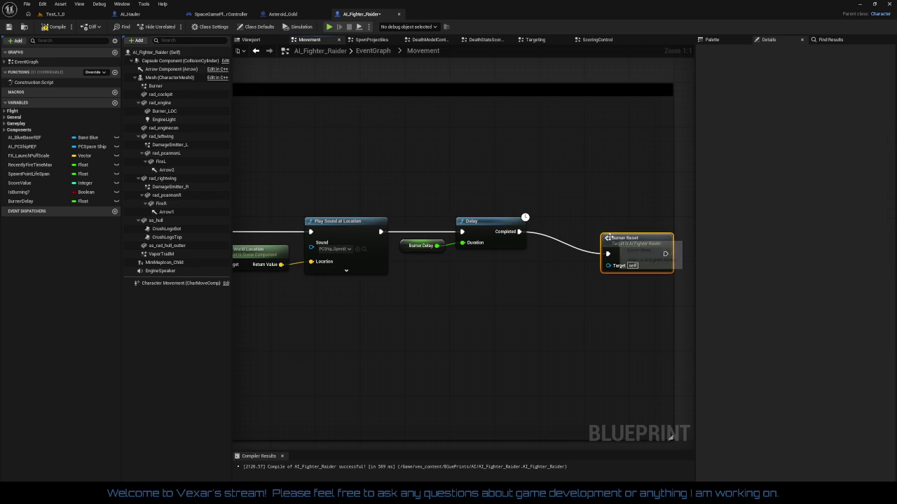
pyautogui.moveTo(632, 240); pyautogui.dragTo(573, 219)
pyautogui.moveTo(417, 212); pyautogui.dragTo(620, 256)
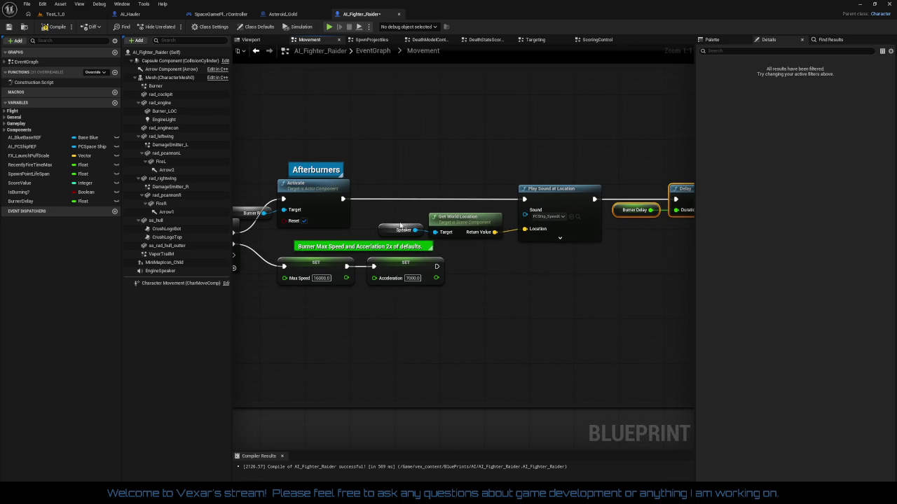
pyautogui.click(400, 227)
pyautogui.press('Delete')
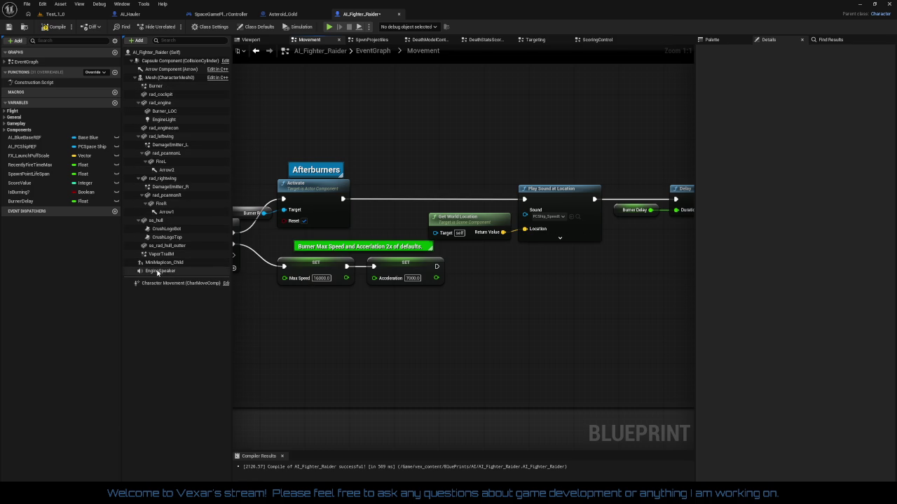
# Wire an EngineSpeaker getter into Get World Location's Target and straighten the sound nodes with Q
pyautogui.moveTo(157, 272)
pyautogui.mouseDown()
pyautogui.moveTo(427, 211)
pyautogui.moveTo(383, 223)
pyautogui.moveTo(434, 232)
pyautogui.mouseUp()
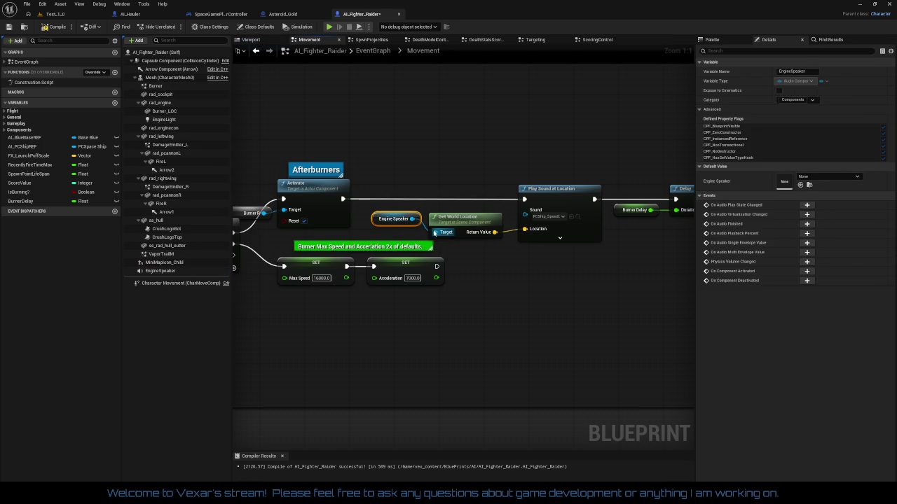
pyautogui.moveTo(394, 174); pyautogui.dragTo(586, 233)
pyautogui.press('q')
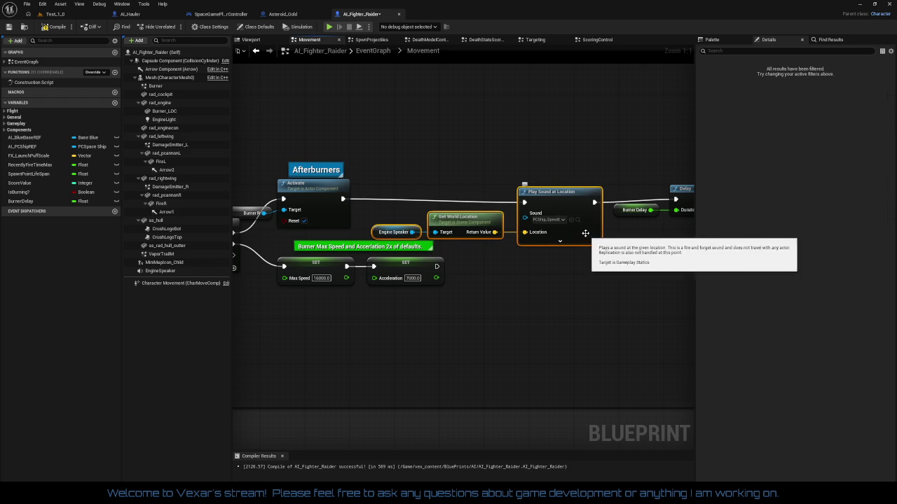
pyautogui.press('q')
pyautogui.press('q')
pyautogui.press('q')
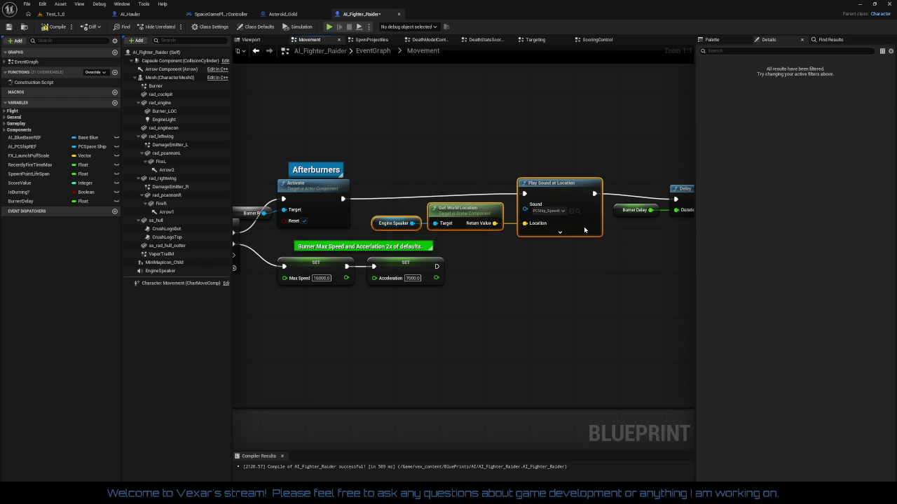
pyautogui.moveTo(581, 236)
pyautogui.mouseDown()
pyautogui.moveTo(394, 286)
pyautogui.moveTo(427, 152)
pyautogui.moveTo(435, 173)
pyautogui.mouseUp()
pyautogui.click(435, 186)
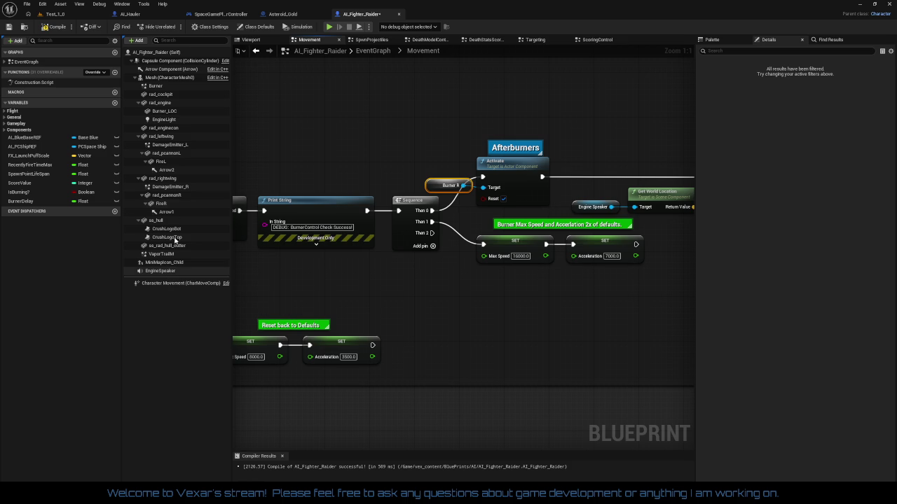
# Connect the fighter's Burner component to Activate's Target, delete the Burner R getter, and align Sequence
pyautogui.moveTo(155, 85)
pyautogui.mouseDown()
pyautogui.moveTo(421, 137)
pyautogui.moveTo(454, 134)
pyautogui.moveTo(482, 185)
pyautogui.mouseUp()
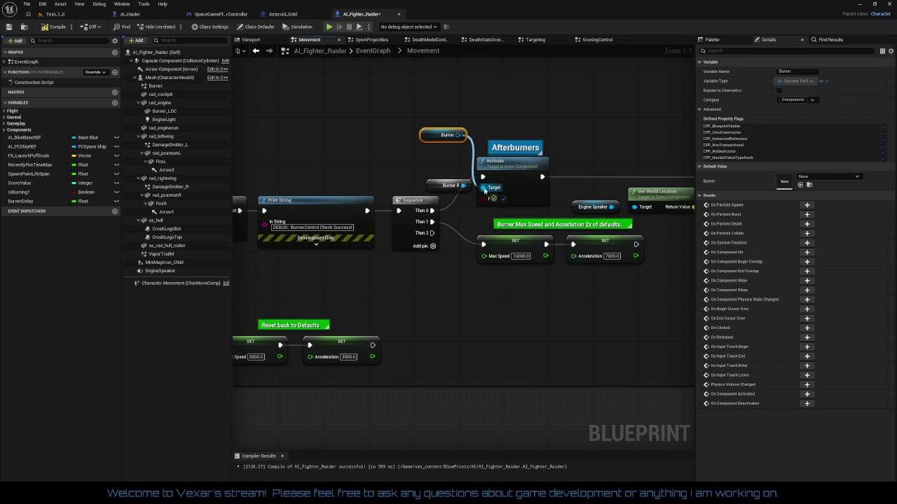
pyautogui.click(450, 185)
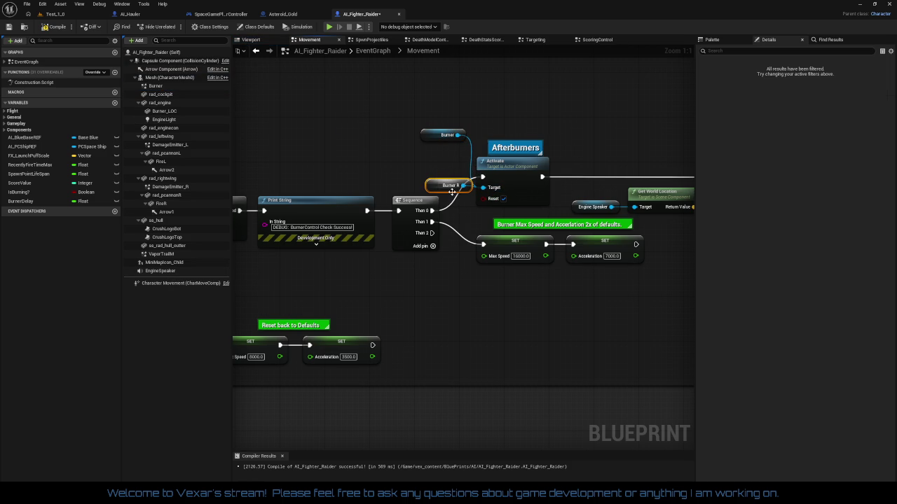
pyautogui.press('Delete')
pyautogui.moveTo(432, 131)
pyautogui.mouseDown()
pyautogui.moveTo(439, 181)
pyautogui.moveTo(521, 205)
pyautogui.mouseUp()
pyautogui.press('q')
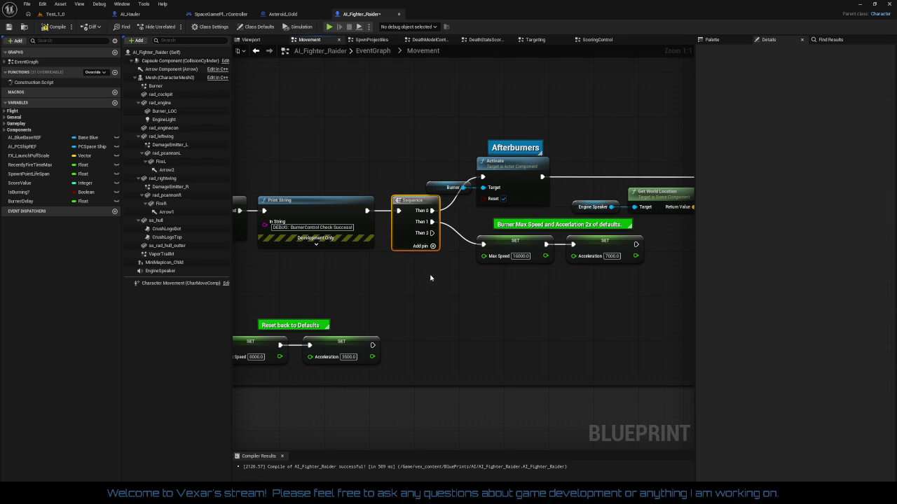
pyautogui.moveTo(430, 278); pyautogui.dragTo(619, 262)
pyautogui.moveTo(451, 287); pyautogui.dragTo(485, 314)
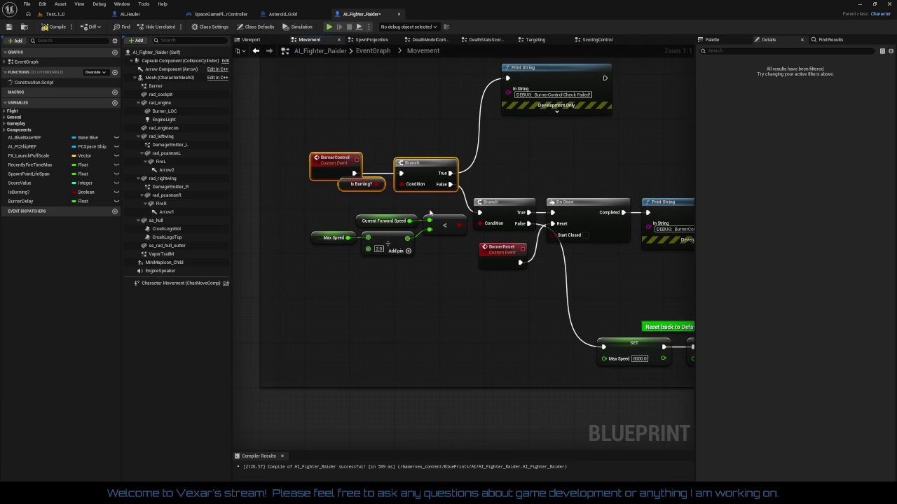
# Change the Burner Control reset node's Max Speed from 8000 to 12500
pyautogui.moveTo(307, 191)
pyautogui.mouseDown()
pyautogui.moveTo(290, 204)
pyautogui.moveTo(326, 208)
pyautogui.mouseUp()
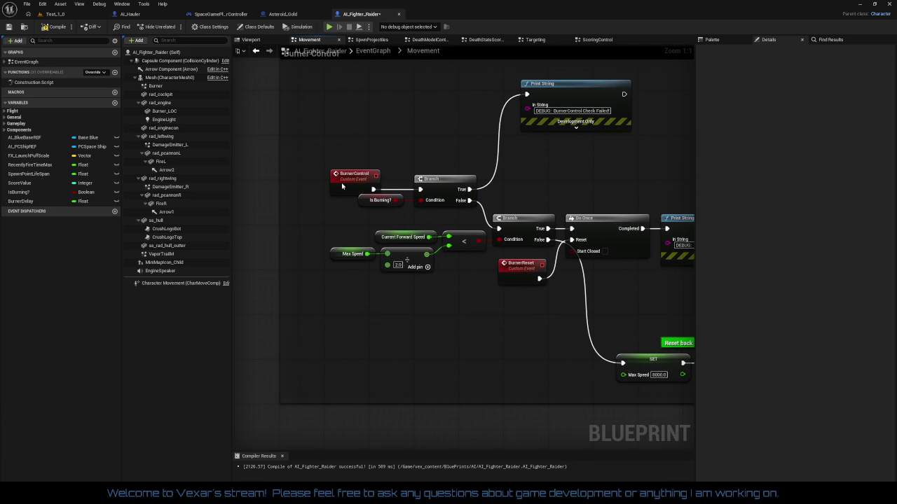
pyautogui.click(342, 184)
pyautogui.moveTo(622, 173); pyautogui.dragTo(472, 136)
pyautogui.scroll(-1, 522, 226)
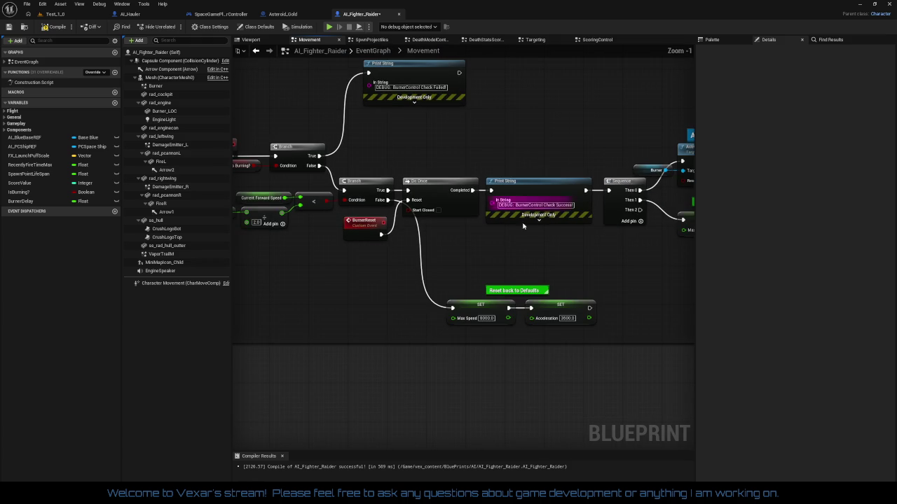
pyautogui.scroll(1, 491, 264)
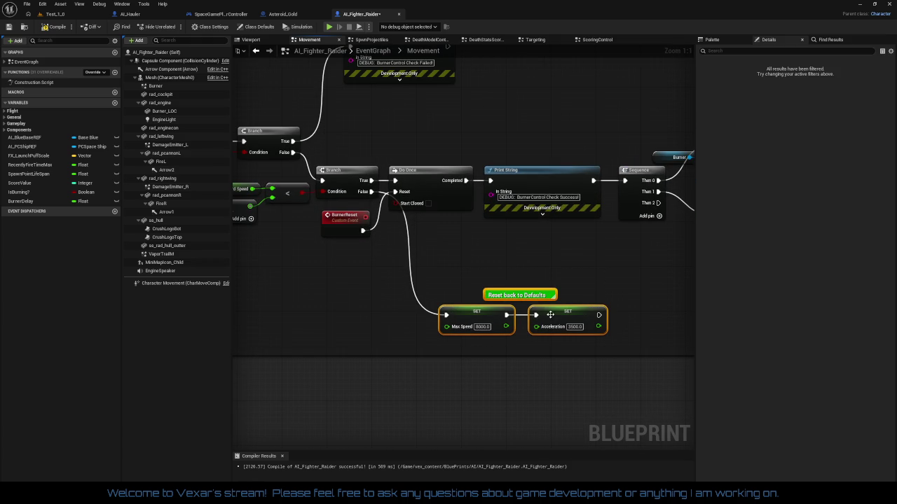
pyautogui.moveTo(551, 314); pyautogui.dragTo(549, 303)
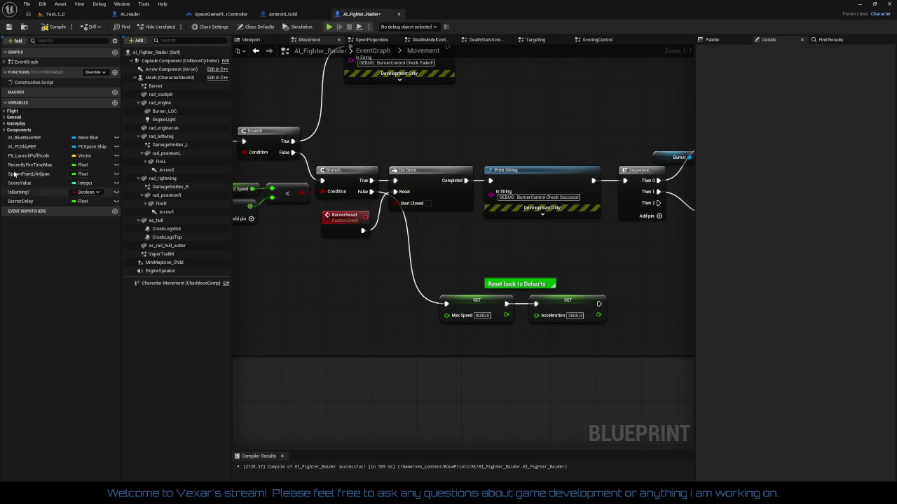
pyautogui.click(5, 110)
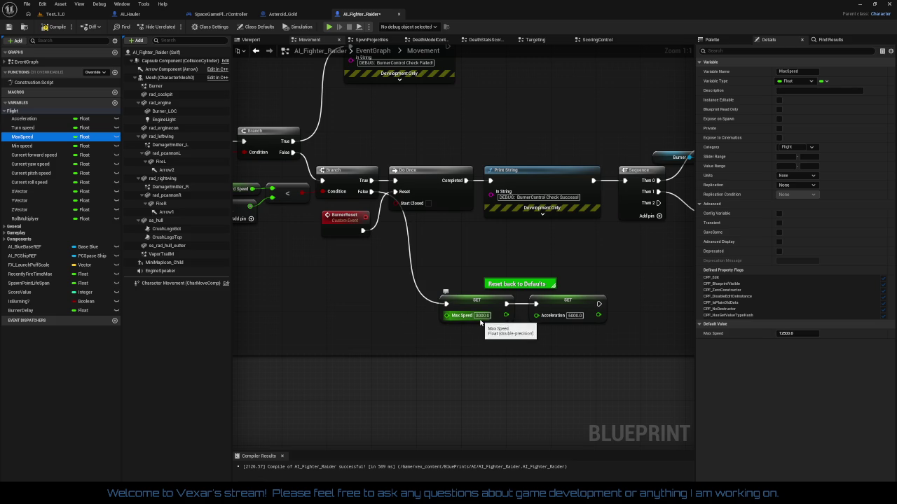
pyautogui.write('12500')
pyautogui.press('Return')
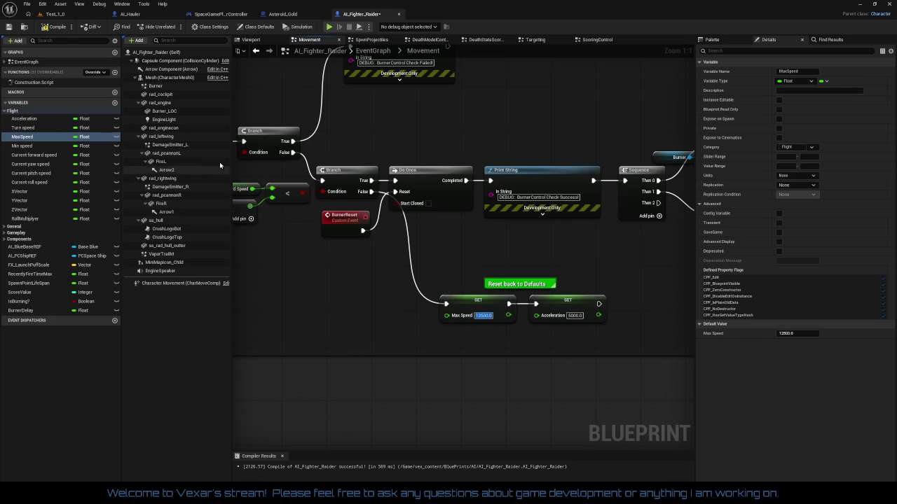
# Save the AI_Fighter_Raider blueprint and go back to the Test_1_0 level
pyautogui.moveTo(323, 293)
pyautogui.mouseDown()
pyautogui.moveTo(558, 309)
pyautogui.moveTo(379, 317)
pyautogui.mouseUp()
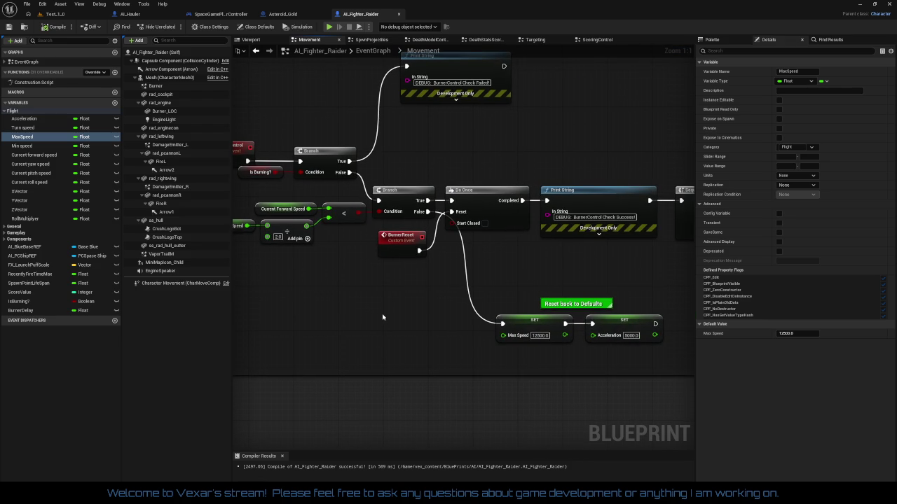
pyautogui.moveTo(443, 309); pyautogui.dragTo(202, 306)
pyautogui.moveTo(542, 345); pyautogui.dragTo(355, 299)
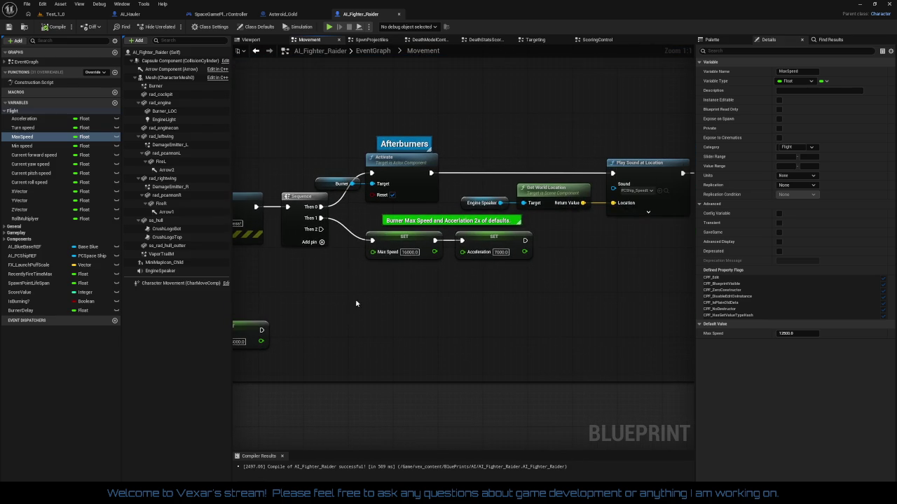
pyautogui.scroll(-3, 371, 306)
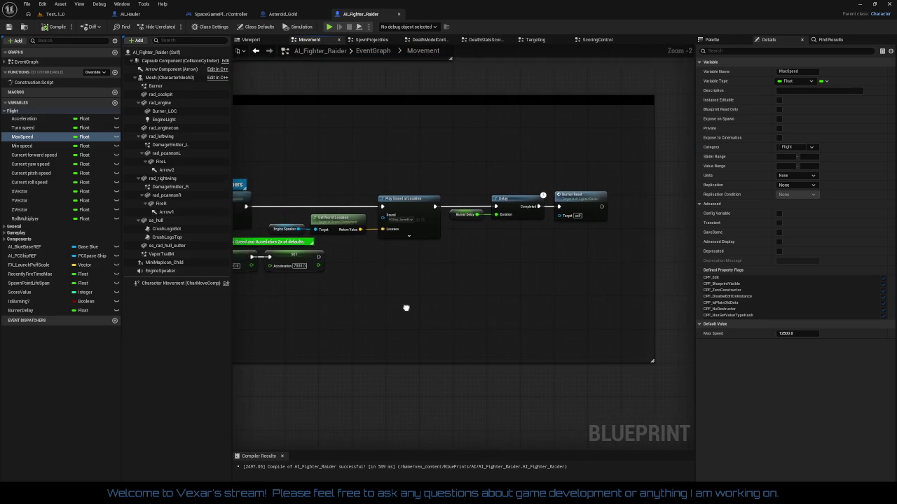
pyautogui.scroll(-2, 577, 307)
pyautogui.scroll(2, 376, 286)
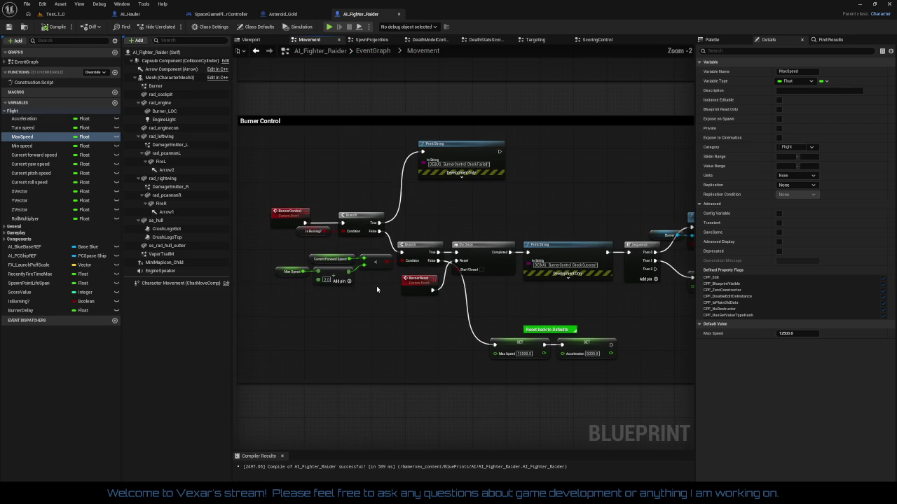
pyautogui.click(12, 29)
pyautogui.click(70, 17)
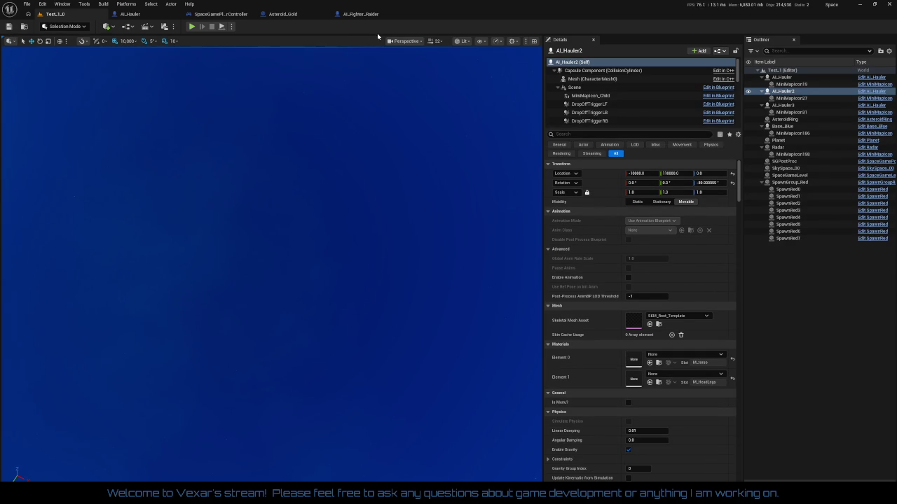
# Play-test Test_1_0 fullscreen with F11, then stop with Esc and restore the editor layout
pyautogui.click(361, 14)
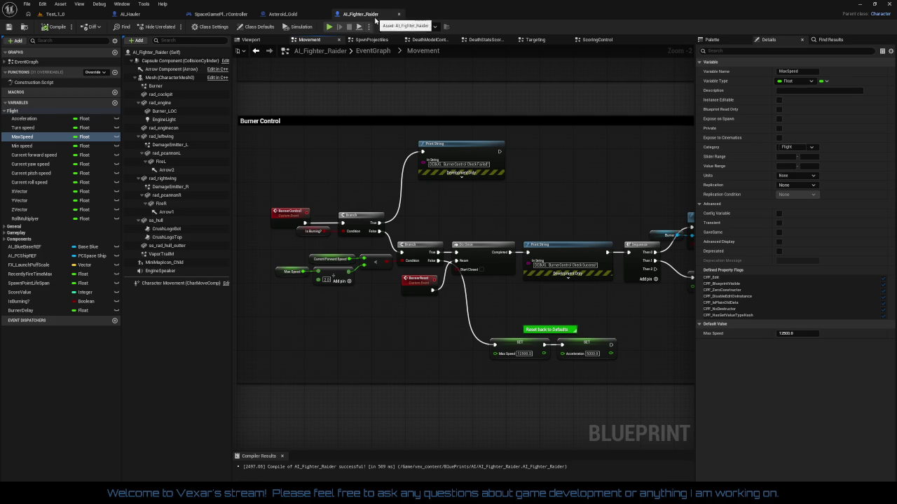
pyautogui.click(59, 15)
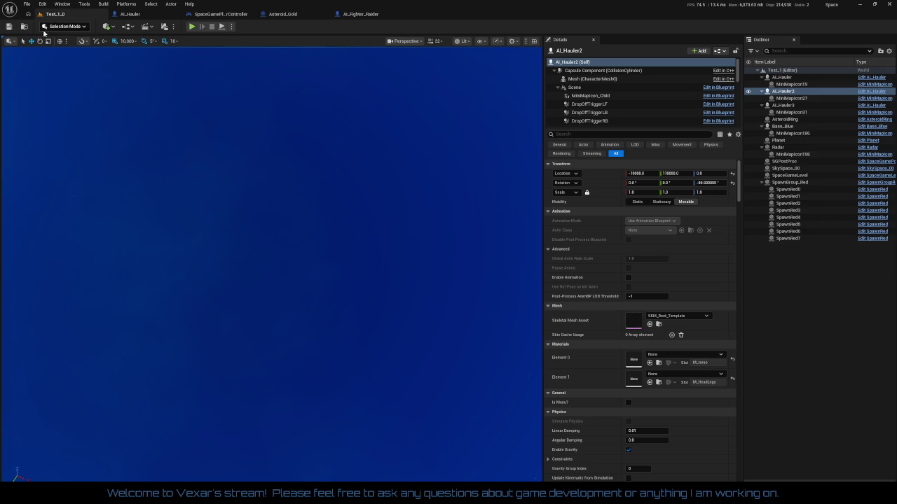
pyautogui.click(193, 26)
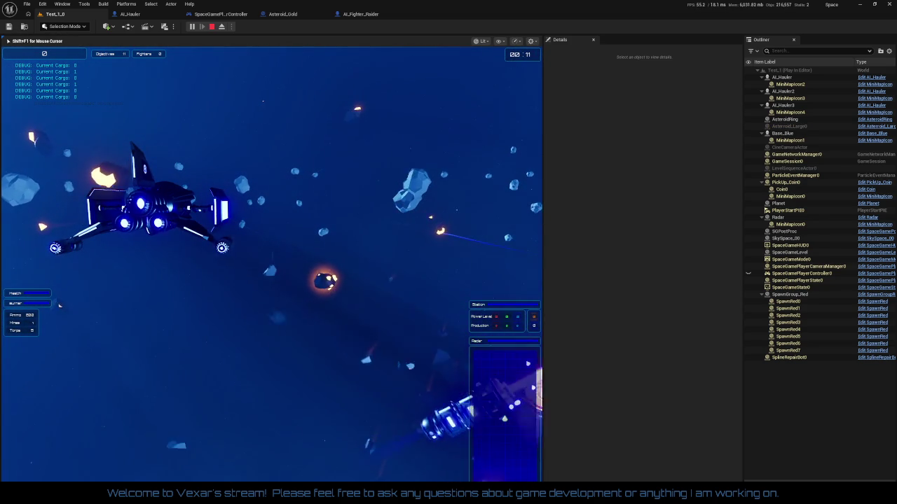
pyautogui.press('F11')
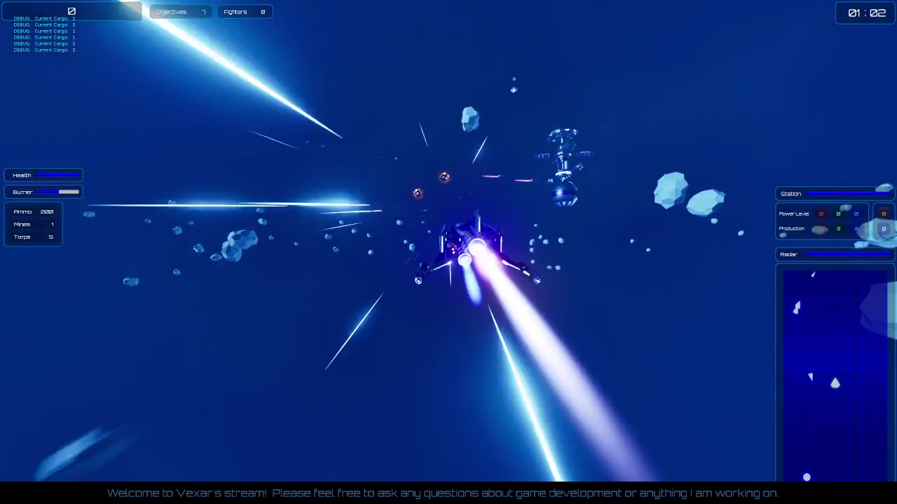
pyautogui.press('Escape')
pyautogui.moveTo(230, 220); pyautogui.dragTo(250, 231)
pyautogui.press('F11')
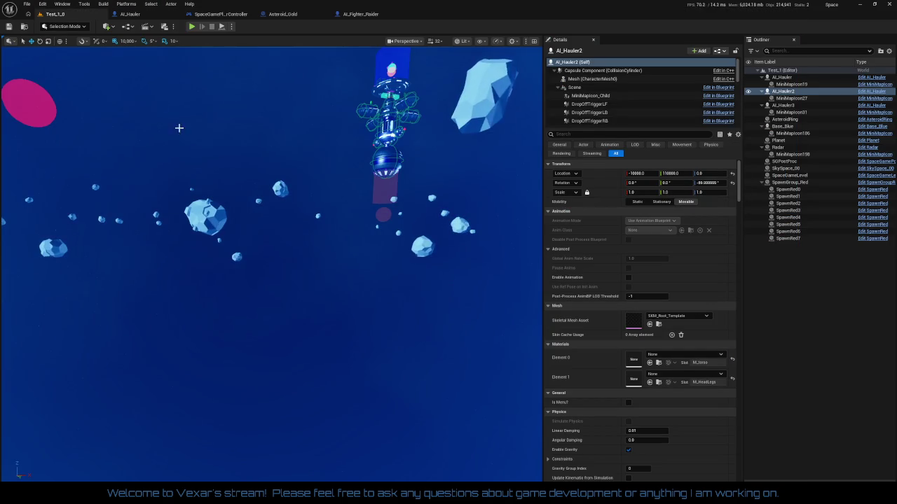
# Set the AI_Fighter_Raider Mesh (CharacterMesh0) locked Scale to 1.5, then return to Test_1_0
pyautogui.click(361, 14)
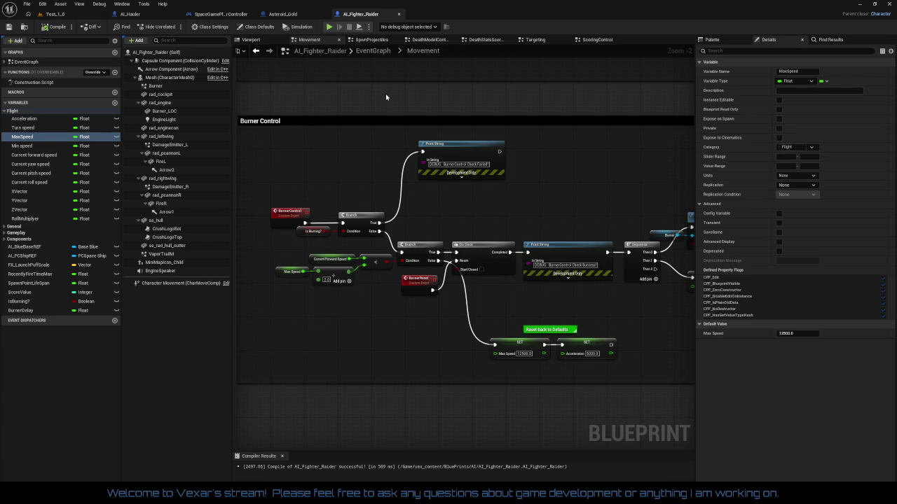
pyautogui.click(252, 41)
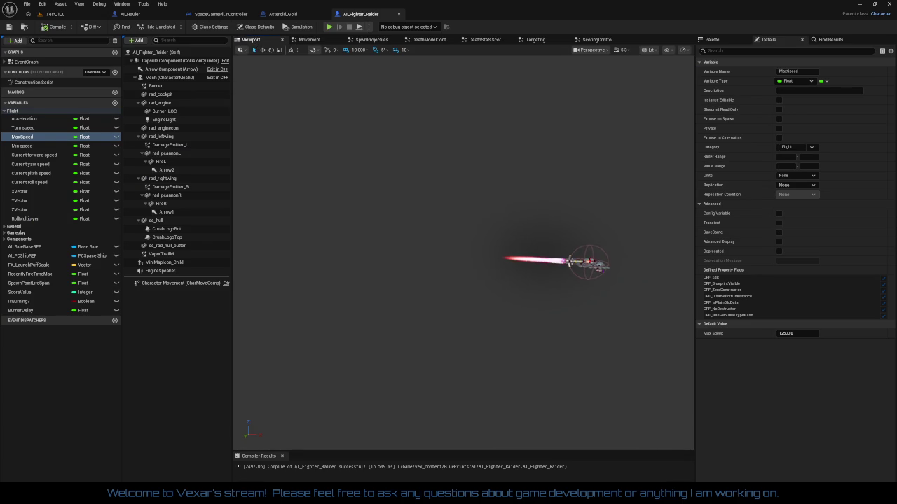
pyautogui.press('f')
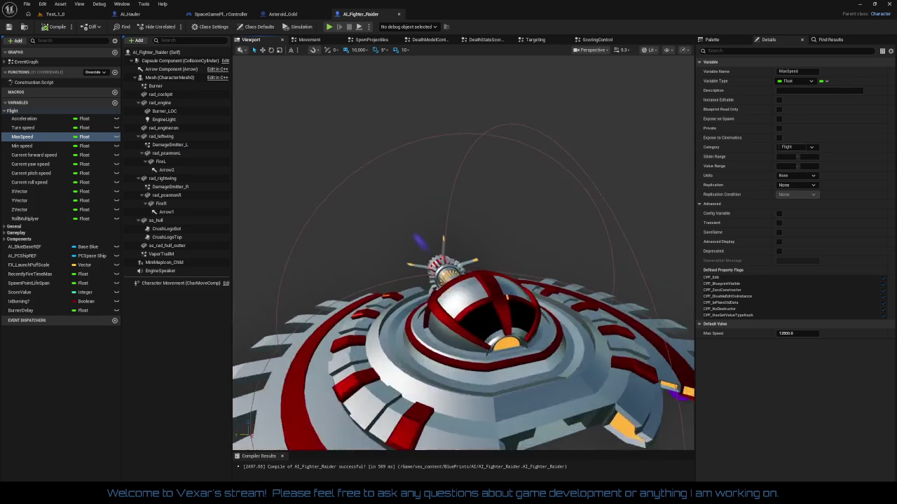
pyautogui.scroll(-5, 509, 283)
pyautogui.moveTo(510, 283)
pyautogui.mouseDown()
pyautogui.moveTo(557, 283)
pyautogui.moveTo(509, 283)
pyautogui.mouseUp()
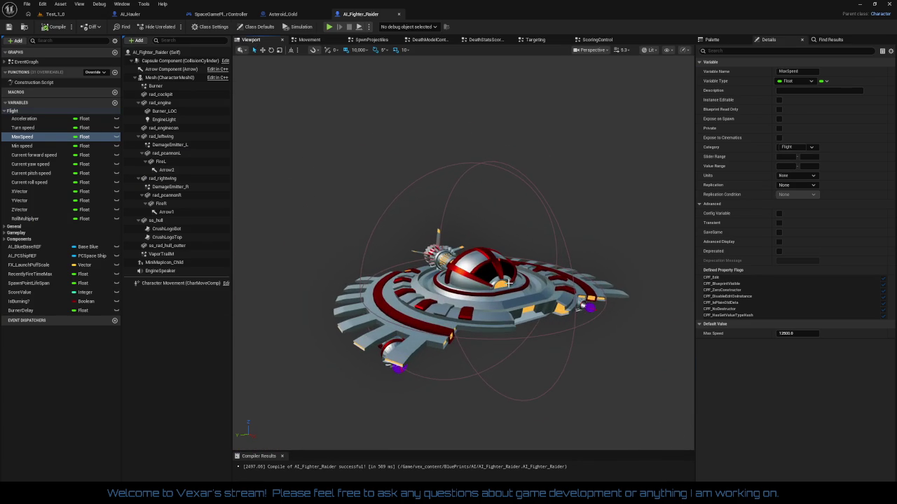
pyautogui.click(531, 182)
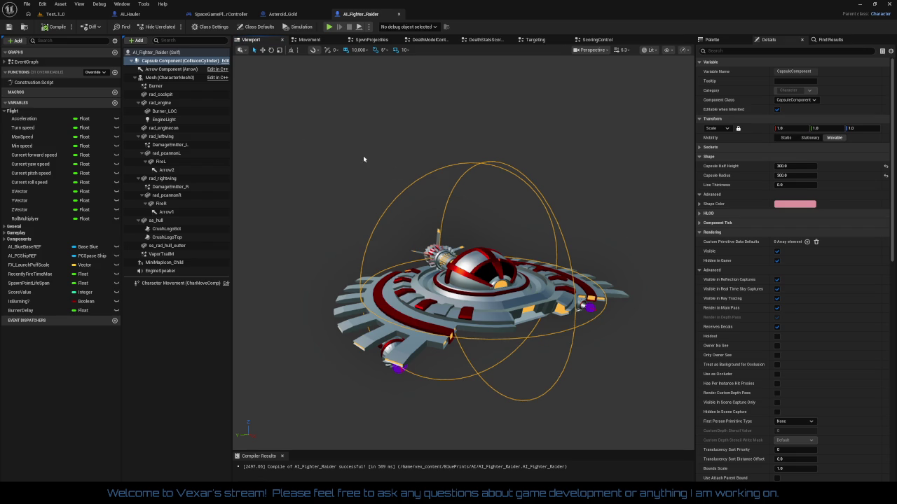
pyautogui.click(175, 78)
pyautogui.write('1.5')
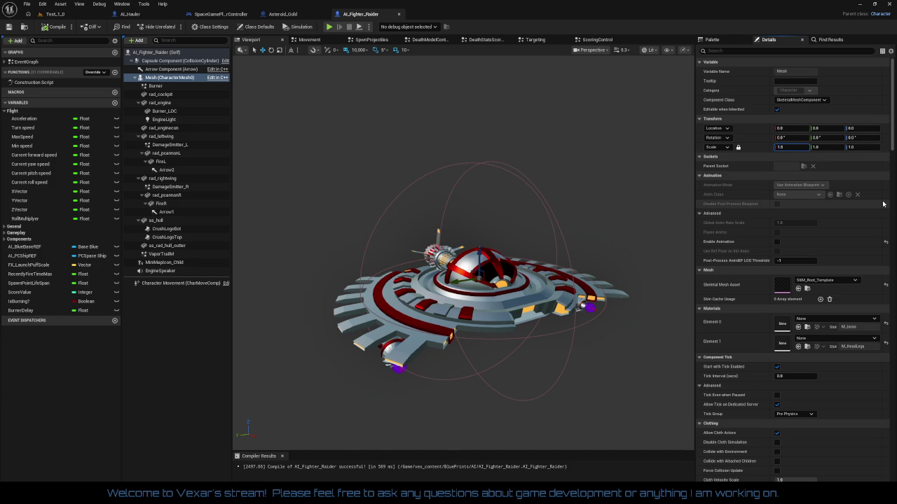
pyautogui.press('Return')
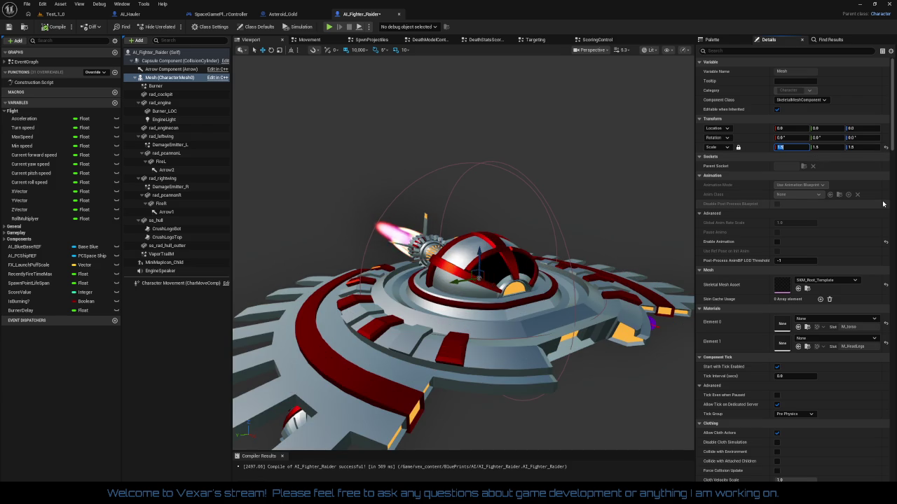
pyautogui.press('f')
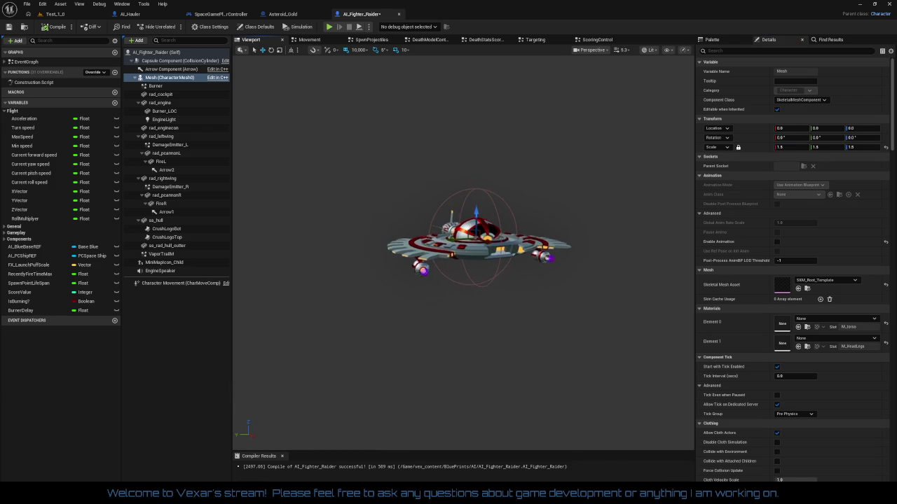
pyautogui.click(55, 16)
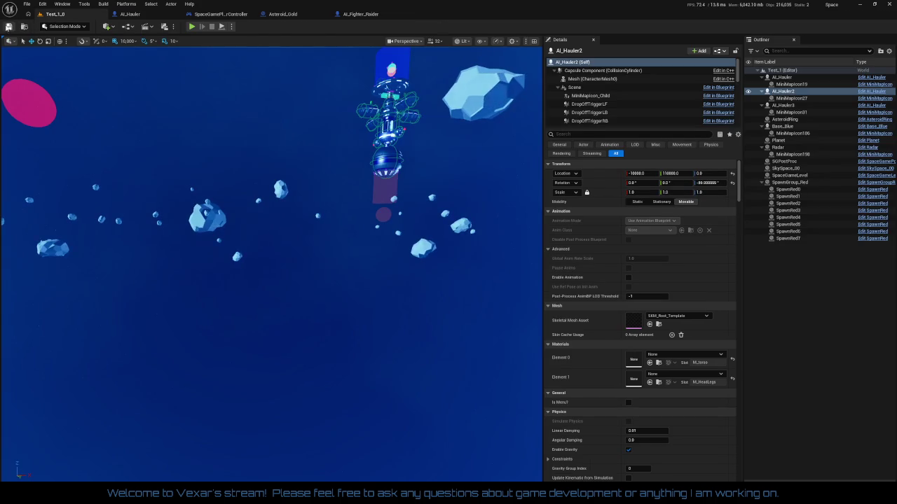
# Run a Play-in-Editor session of Test_1_0 with the 1.5-scale fighters, then end it with Esc
pyautogui.click(192, 26)
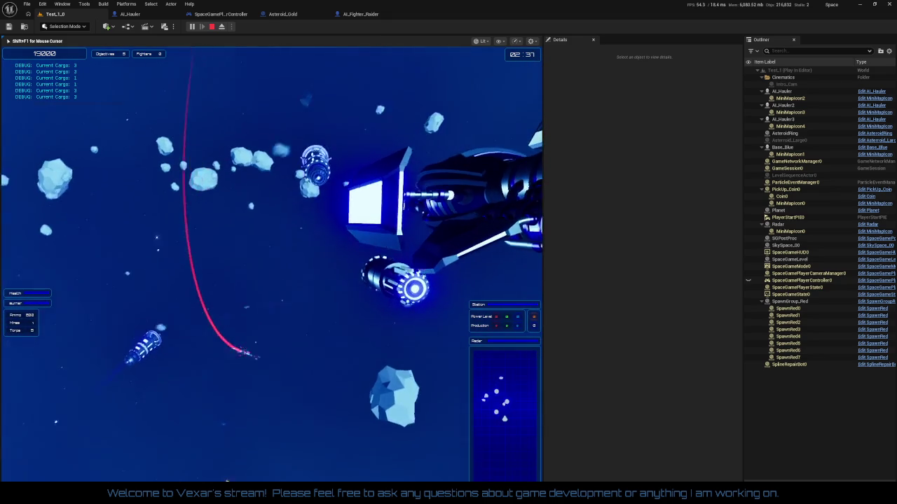
pyautogui.press('Escape')
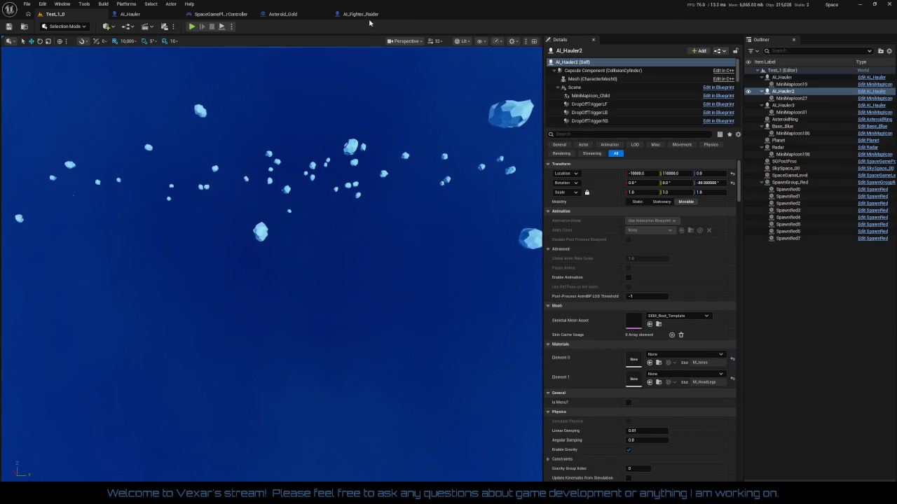
# Recompile AI_Fighter_Raider and view its Movement graph up to the Movement event and upper comments
pyautogui.click(361, 14)
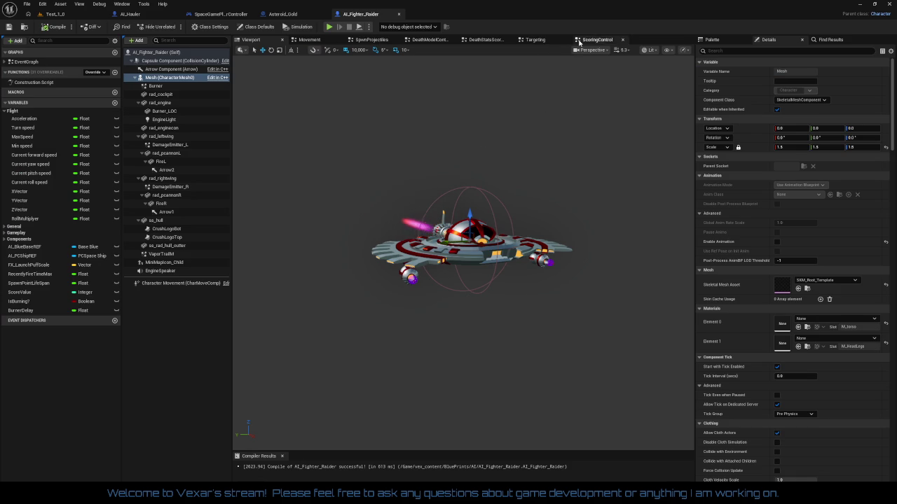
pyautogui.click(320, 41)
pyautogui.moveTo(581, 206); pyautogui.dragTo(481, 426)
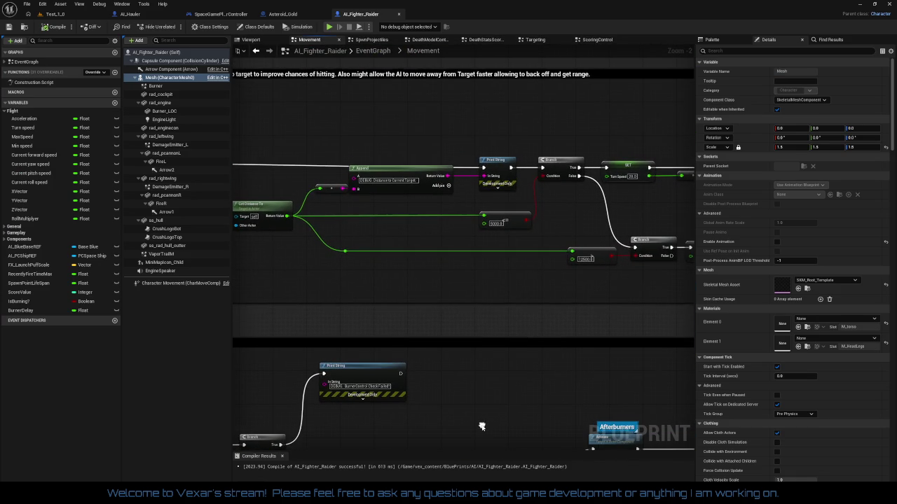
pyautogui.scroll(-4, 508, 322)
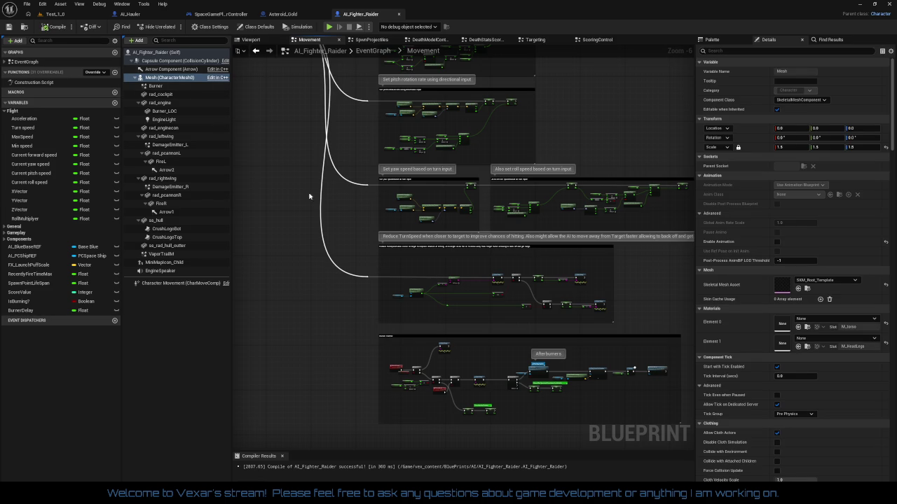
pyautogui.moveTo(265, 206)
pyautogui.mouseDown()
pyautogui.moveTo(291, 214)
pyautogui.moveTo(363, 276)
pyautogui.moveTo(270, 200)
pyautogui.moveTo(532, 251)
pyautogui.moveTo(605, 252)
pyautogui.moveTo(543, 351)
pyautogui.mouseUp()
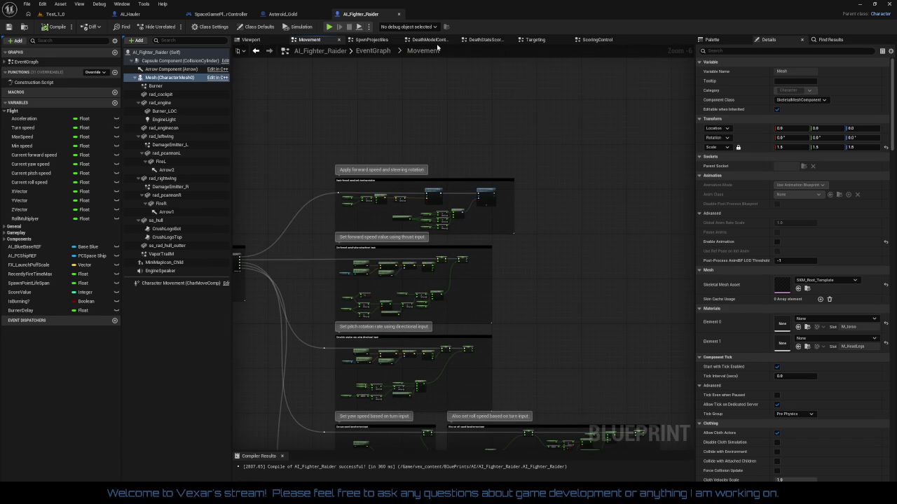
# In the fighter's Targeting graph, find the Sphere Trace For Objects node and widen its radius to 25000
pyautogui.click(536, 41)
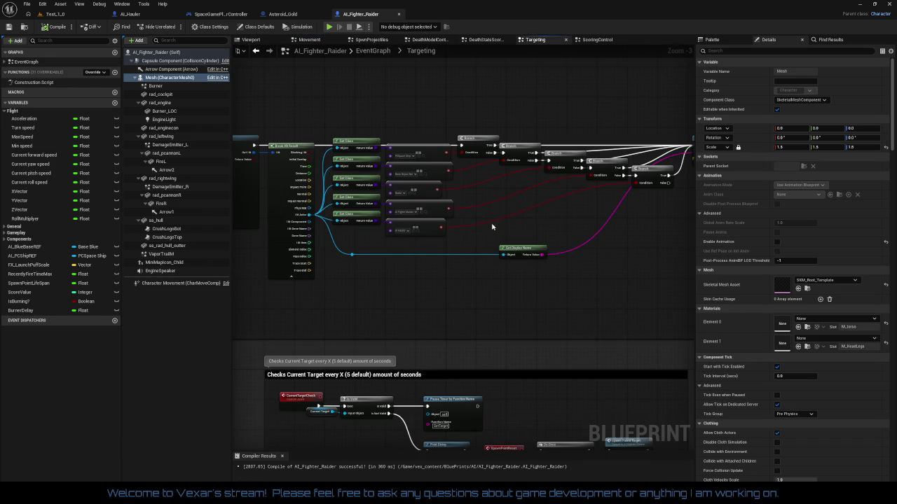
pyautogui.scroll(3, 627, 311)
pyautogui.scroll(1, 551, 313)
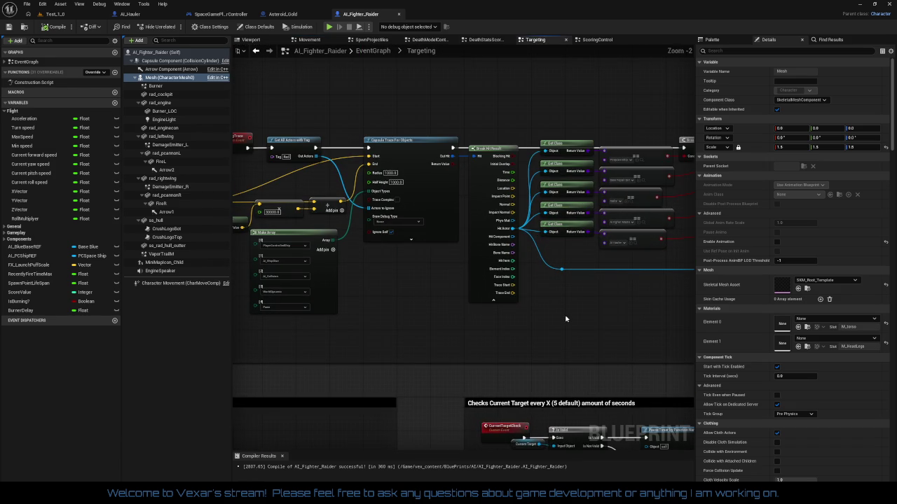
pyautogui.moveTo(566, 319)
pyautogui.mouseDown()
pyautogui.moveTo(673, 323)
pyautogui.moveTo(244, 320)
pyautogui.moveTo(398, 319)
pyautogui.mouseUp()
pyautogui.scroll(2, 519, 317)
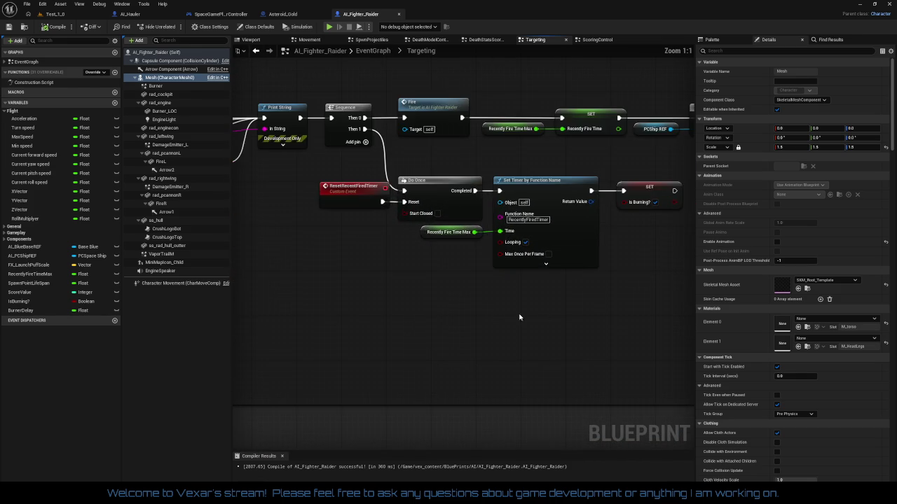
pyautogui.scroll(-2, 519, 318)
pyautogui.moveTo(519, 317)
pyautogui.mouseDown()
pyautogui.moveTo(266, 320)
pyautogui.moveTo(504, 318)
pyautogui.moveTo(602, 280)
pyautogui.moveTo(653, 226)
pyautogui.mouseUp()
pyautogui.scroll(1, 530, 306)
pyautogui.scroll(1, 579, 308)
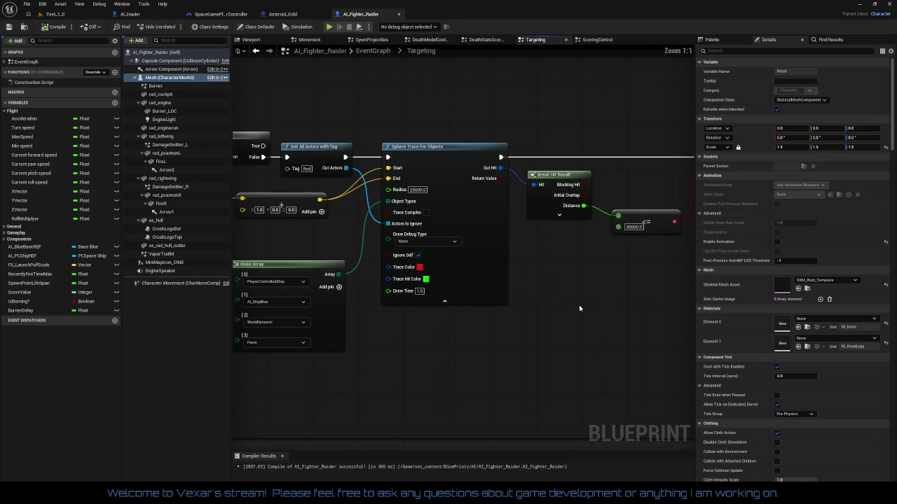
pyautogui.moveTo(570, 313)
pyautogui.mouseDown()
pyautogui.moveTo(621, 306)
pyautogui.moveTo(479, 313)
pyautogui.mouseUp()
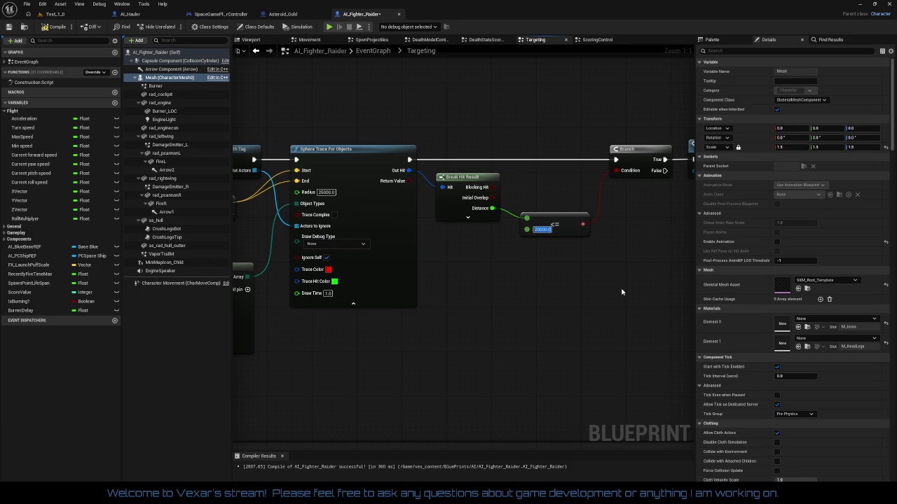
# Lower the trace hit-distance check's <= value from 50000 to 20000
pyautogui.moveTo(607, 315)
pyautogui.mouseDown()
pyautogui.moveTo(393, 310)
pyautogui.moveTo(686, 316)
pyautogui.moveTo(519, 315)
pyautogui.mouseUp()
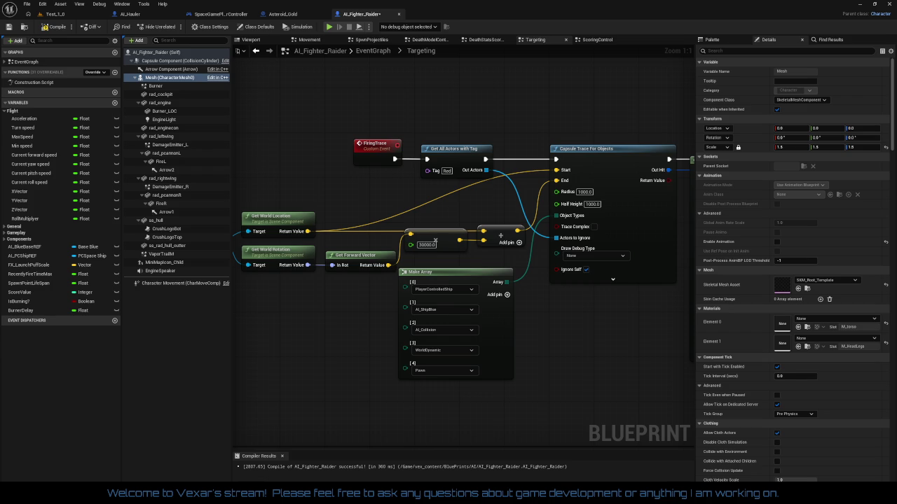
pyautogui.moveTo(333, 349)
pyautogui.mouseDown()
pyautogui.moveTo(366, 330)
pyautogui.moveTo(3, 308)
pyautogui.mouseUp()
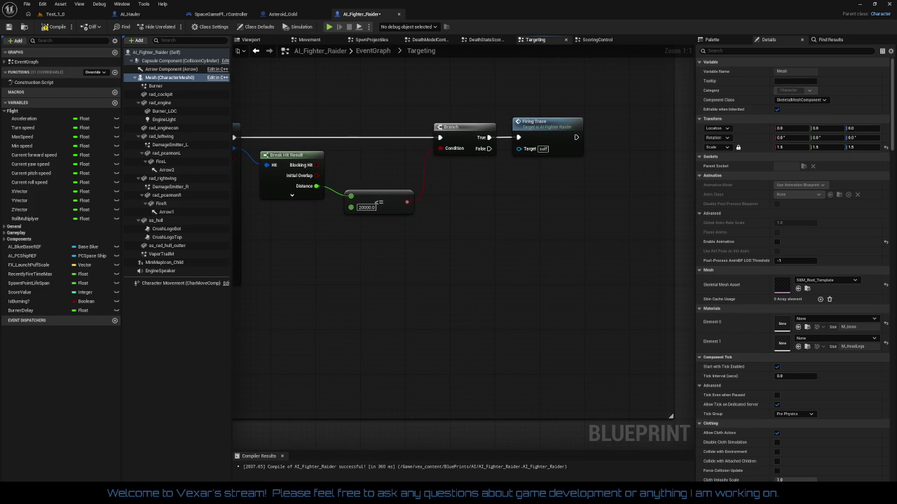
pyautogui.moveTo(398, 206); pyautogui.dragTo(298, 220)
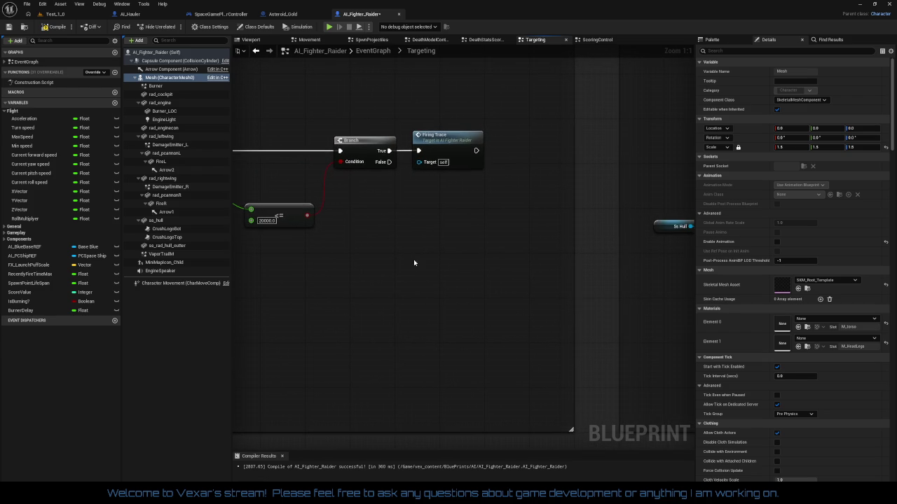
# Check the 20000 distance threshold, leaving it unchanged
pyautogui.click(266, 221)
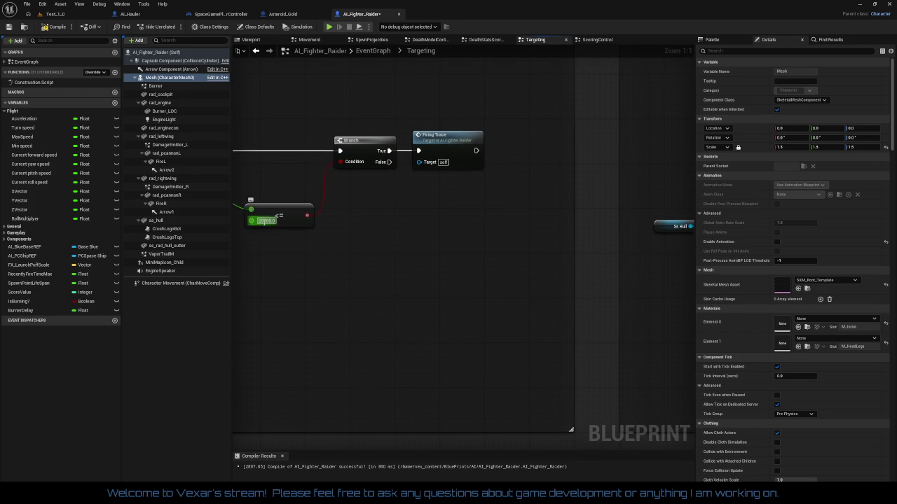
pyautogui.click(393, 279)
pyautogui.hotkey('ctrl', 'a')
# Change the FiringTrace capsule trace's forward-distance multiplier from 30000 to 12000
pyautogui.moveTo(394, 279)
pyautogui.mouseDown()
pyautogui.moveTo(330, 272)
pyautogui.moveTo(368, 288)
pyautogui.mouseUp()
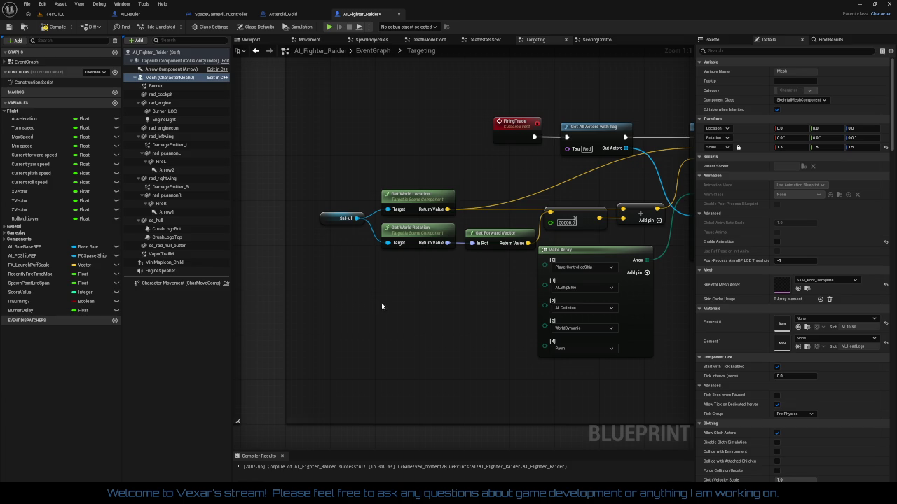
pyautogui.moveTo(381, 306)
pyautogui.mouseDown()
pyautogui.moveTo(357, 301)
pyautogui.moveTo(242, 319)
pyautogui.moveTo(258, 321)
pyautogui.mouseUp()
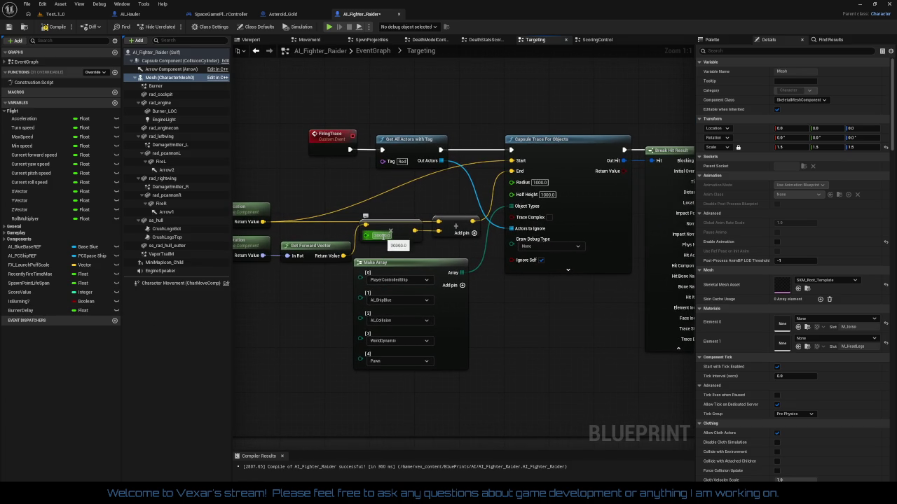
pyautogui.click(383, 236)
pyautogui.write('12000')
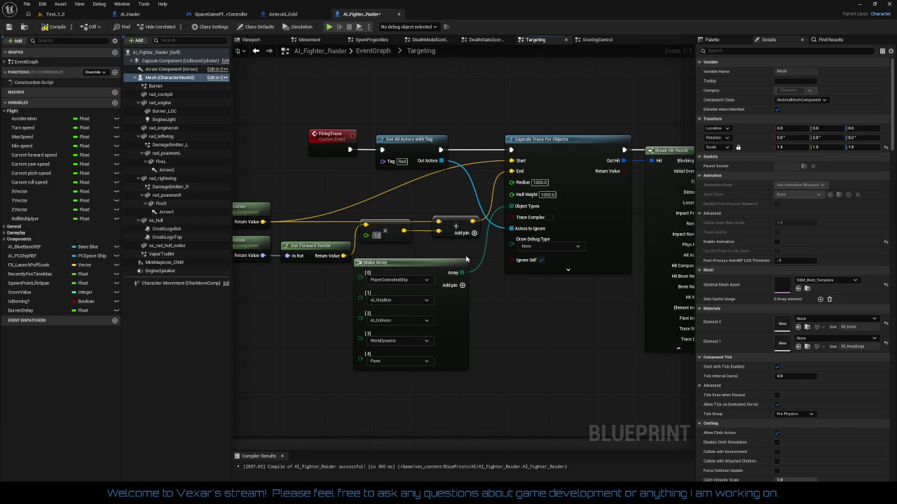
pyautogui.press('Return')
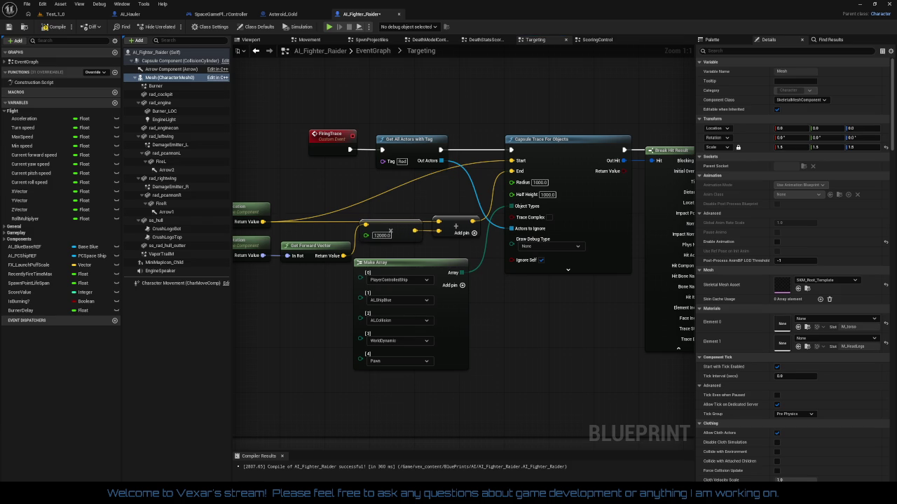
pyautogui.moveTo(501, 400)
pyautogui.mouseDown()
pyautogui.moveTo(487, 390)
pyautogui.moveTo(487, 372)
pyautogui.moveTo(233, 367)
pyautogui.moveTo(294, 378)
pyautogui.mouseUp()
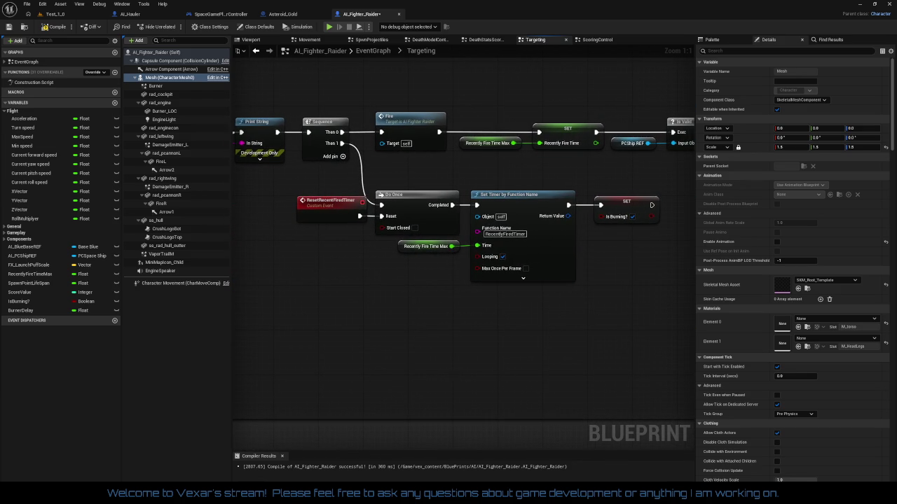
# Review the Acceleration, Turn speed and RollMultiplier defaults, then go back to the Movement graph
pyautogui.moveTo(451, 380)
pyautogui.mouseDown()
pyautogui.moveTo(622, 429)
pyautogui.moveTo(558, 396)
pyautogui.mouseUp()
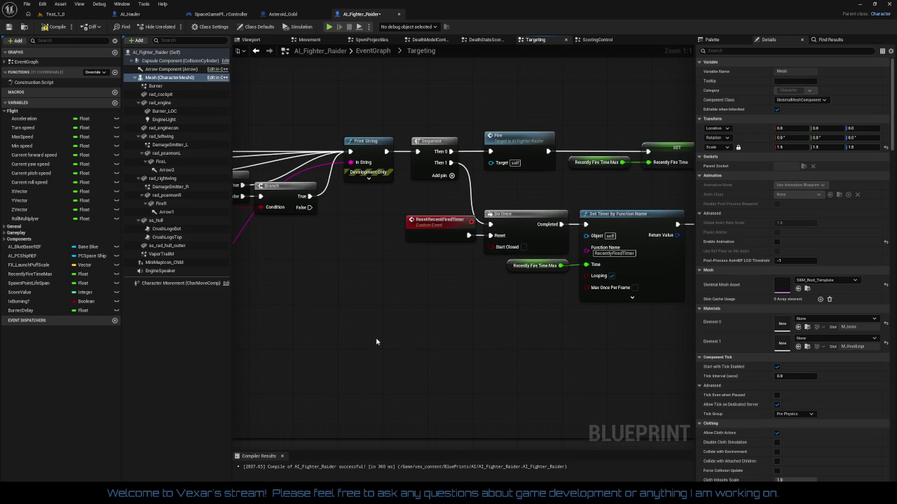
pyautogui.click(31, 120)
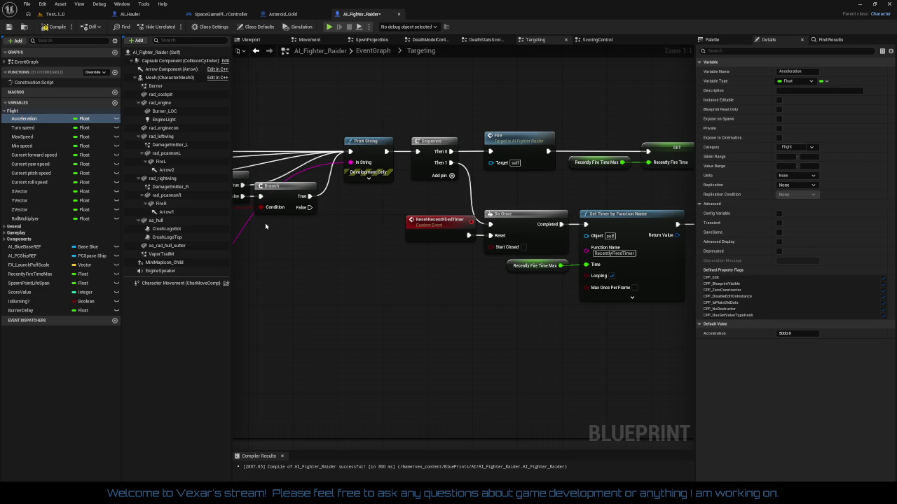
pyautogui.click(32, 127)
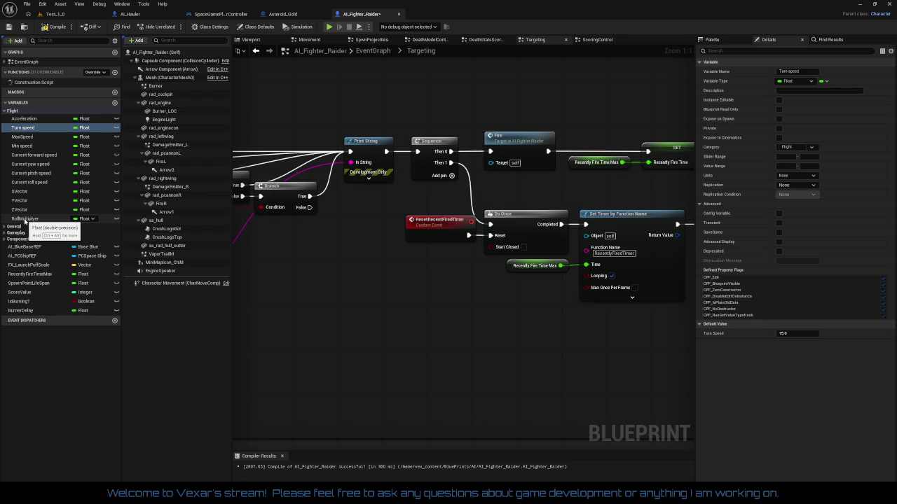
pyautogui.click(25, 219)
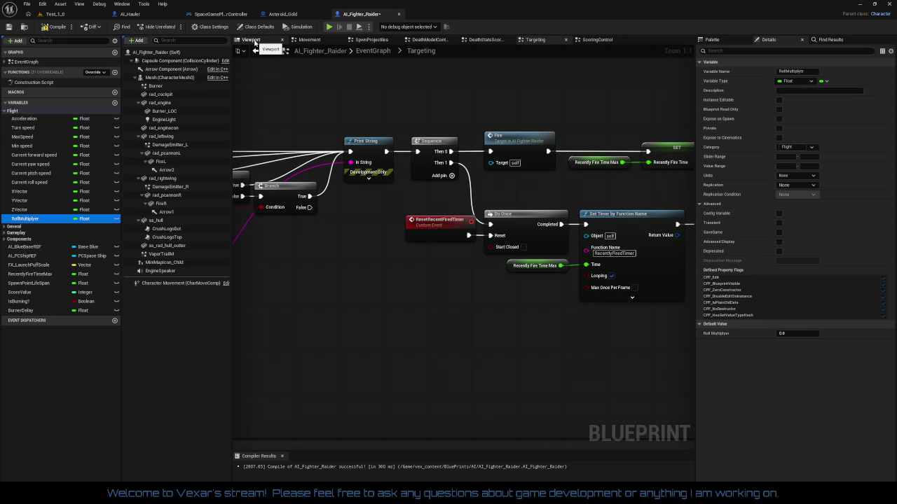
pyautogui.click(309, 40)
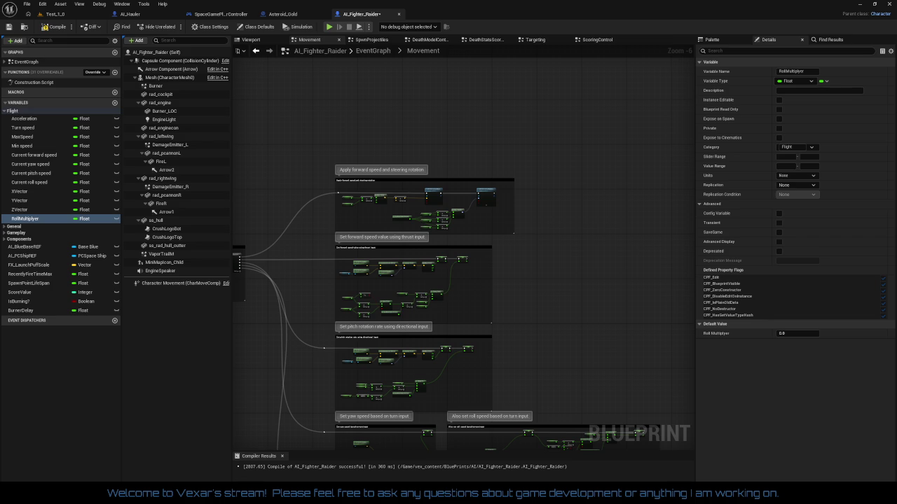
pyautogui.scroll(5, 565, 292)
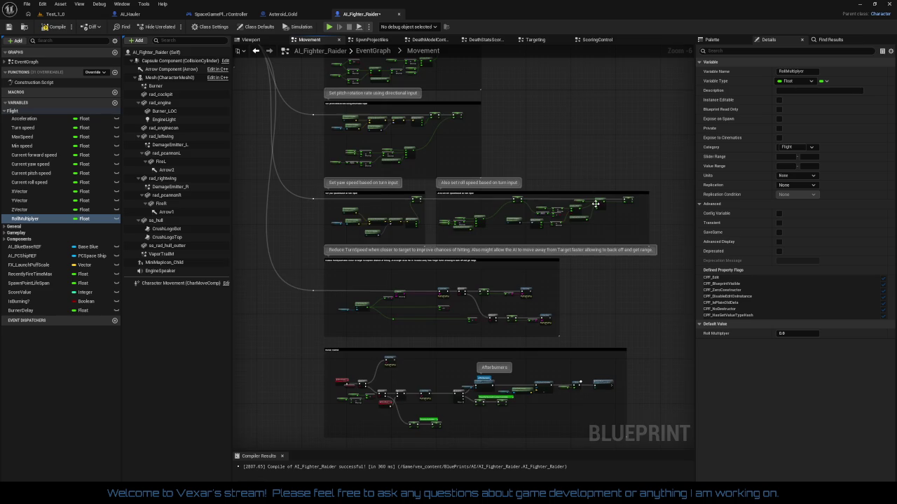
pyautogui.scroll(1, 565, 292)
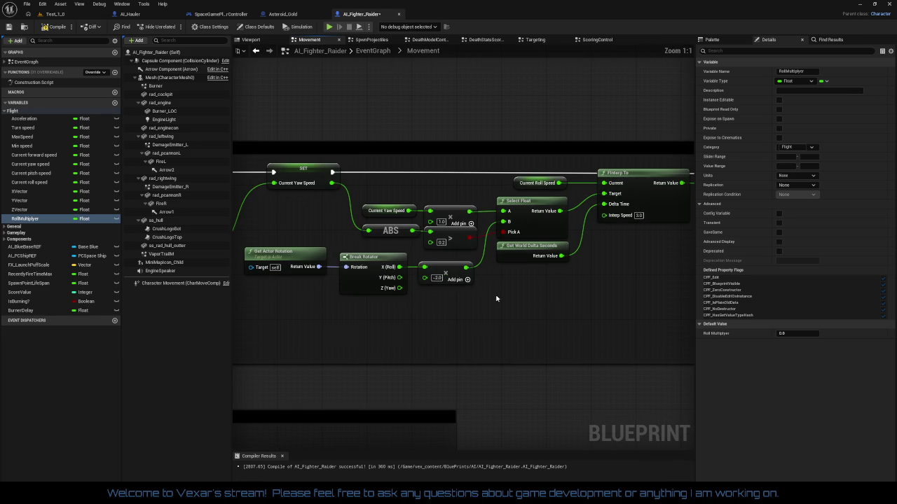
# Promote the -2.0 roll multiplier input to a new variable named RollSpeed
pyautogui.rightClick(425, 278)
pyautogui.click(453, 298)
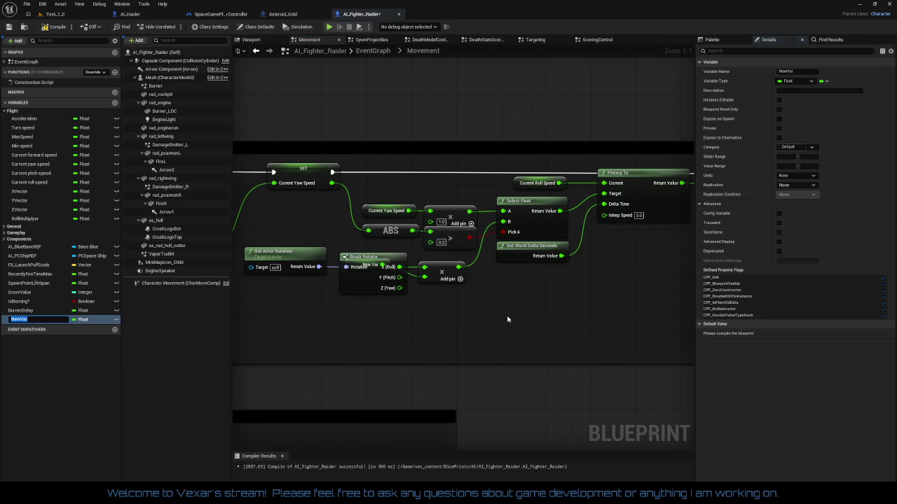
pyautogui.write('RollSpeed')
pyautogui.press('Return')
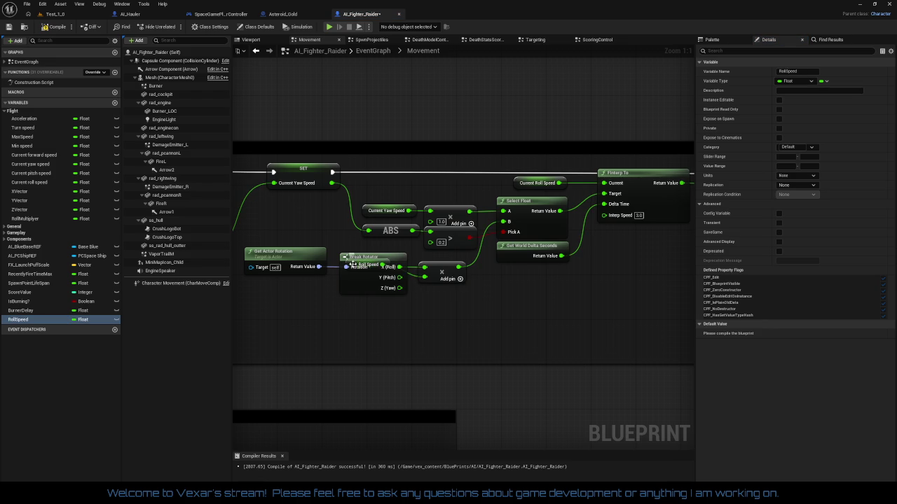
# Arrange Roll Speed, the multiply node and Get Actor Rotation neatly beside Break Rotator
pyautogui.moveTo(361, 268); pyautogui.dragTo(408, 300)
pyautogui.moveTo(453, 273); pyautogui.dragTo(479, 272)
pyautogui.moveTo(429, 302)
pyautogui.mouseDown()
pyautogui.moveTo(429, 279)
pyautogui.moveTo(469, 265)
pyautogui.mouseUp()
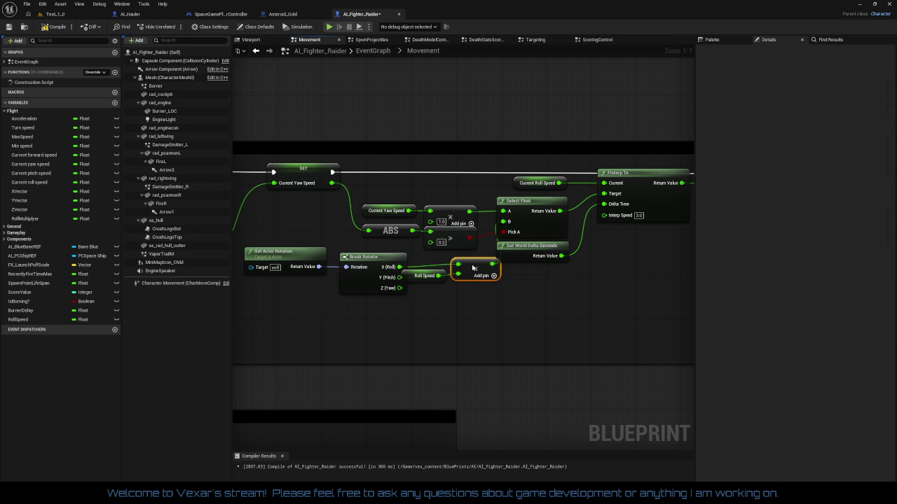
pyautogui.moveTo(290, 300); pyautogui.dragTo(350, 249)
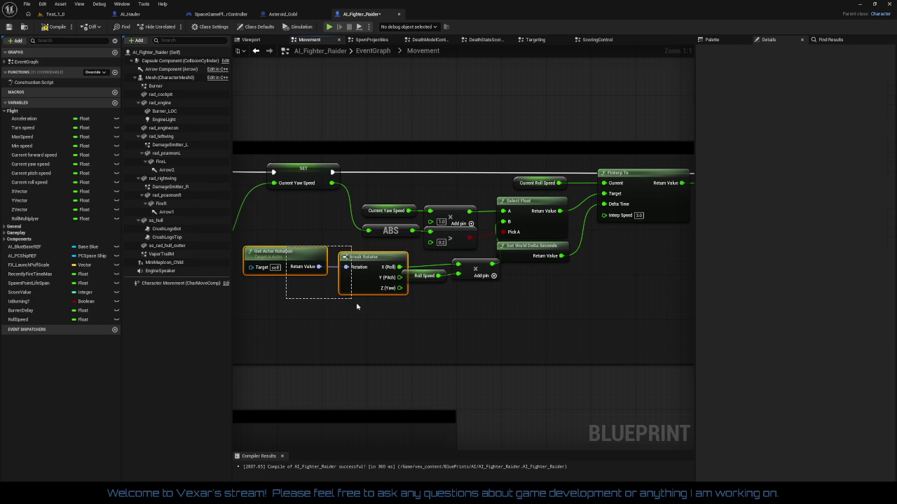
pyautogui.moveTo(482, 316)
pyautogui.mouseDown()
pyautogui.moveTo(424, 275)
pyautogui.moveTo(413, 287)
pyautogui.moveTo(367, 282)
pyautogui.mouseUp()
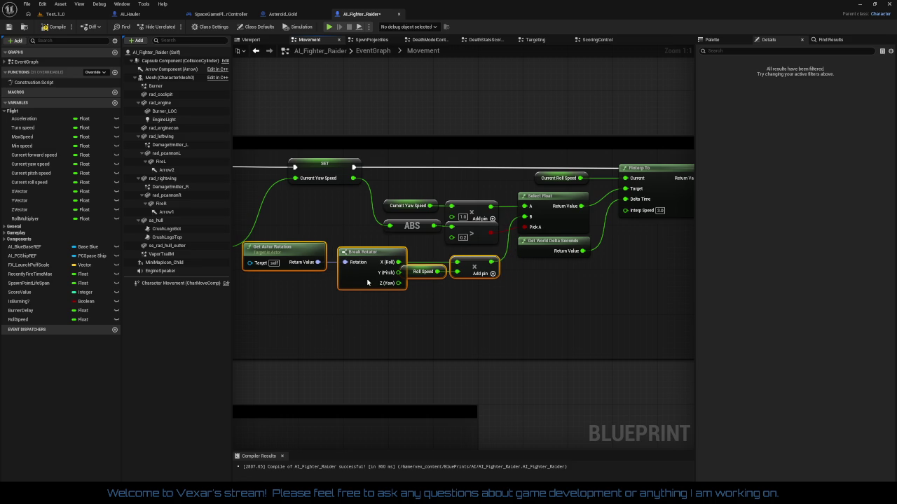
pyautogui.click(386, 301)
pyautogui.moveTo(425, 259)
pyautogui.mouseDown()
pyautogui.moveTo(470, 280)
pyautogui.moveTo(481, 268)
pyautogui.mouseUp()
pyautogui.keyDown('ctrl'); pyautogui.click(297, 245); pyautogui.keyUp('ctrl')
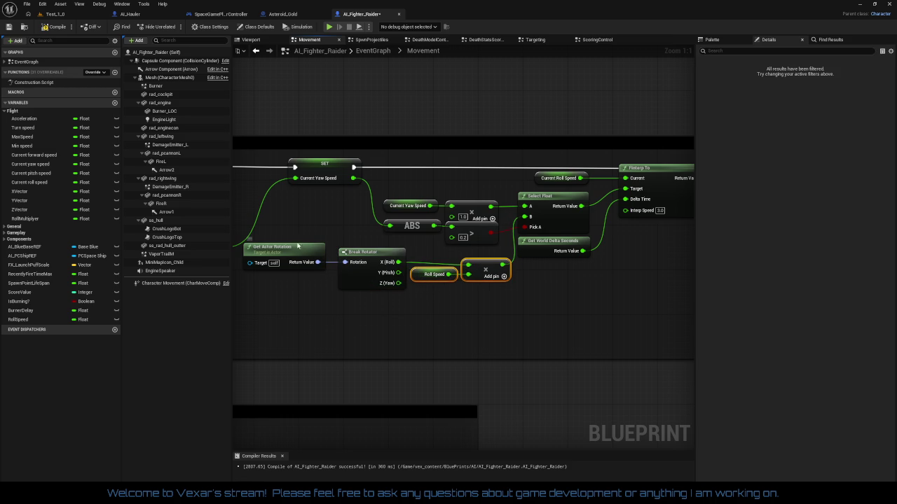
pyautogui.moveTo(297, 245)
pyautogui.mouseDown()
pyautogui.moveTo(354, 300)
pyautogui.moveTo(287, 245)
pyautogui.moveTo(298, 240)
pyautogui.mouseUp()
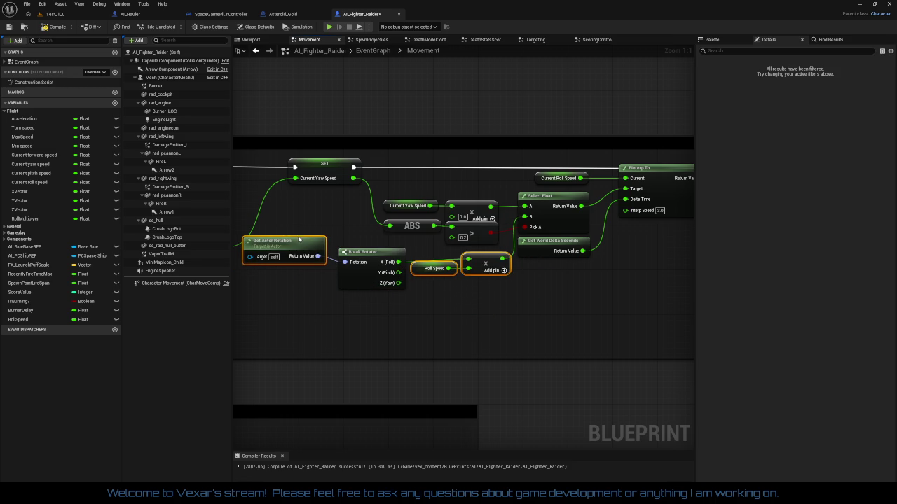
# Straighten Get Actor Rotation with Break Rotator and nudge Select Float slightly right
pyautogui.keyDown('ctrl'); pyautogui.click(368, 263); pyautogui.keyUp('ctrl')
pyautogui.press('q')
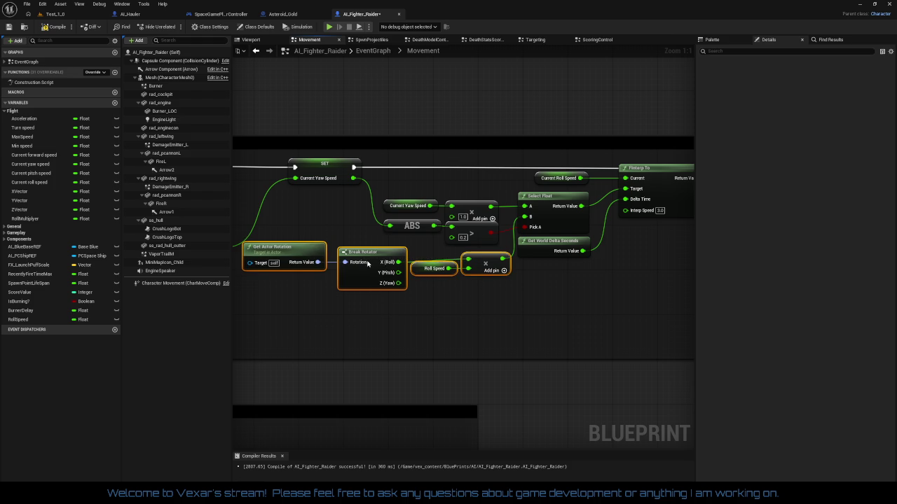
pyautogui.click(429, 303)
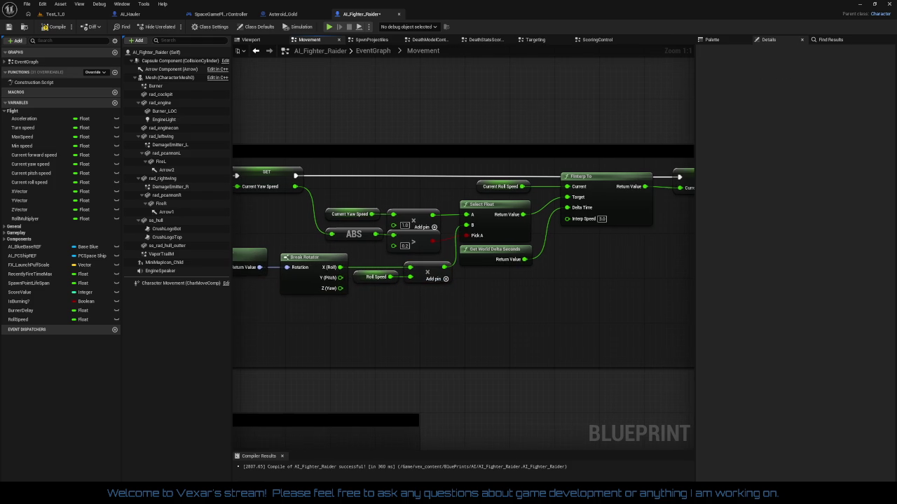
pyautogui.moveTo(554, 305); pyautogui.dragTo(553, 300)
pyautogui.moveTo(468, 307); pyautogui.dragTo(460, 298)
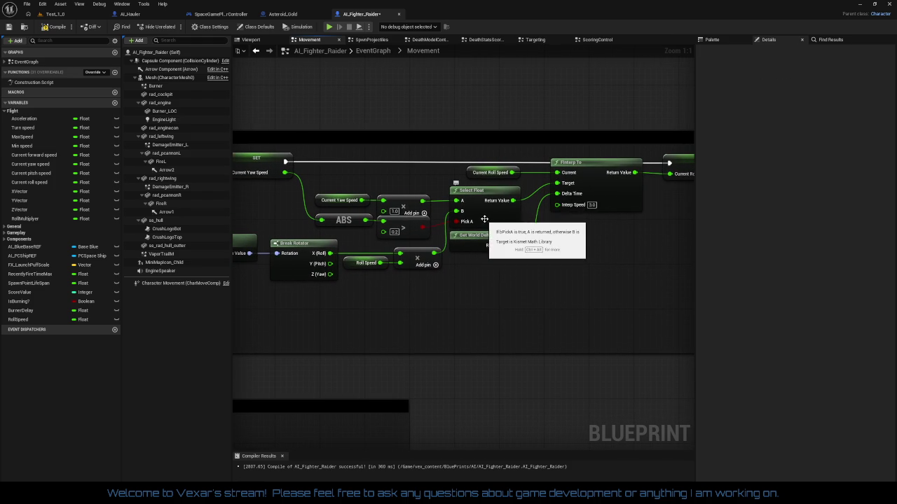
pyautogui.moveTo(485, 219); pyautogui.dragTo(491, 220)
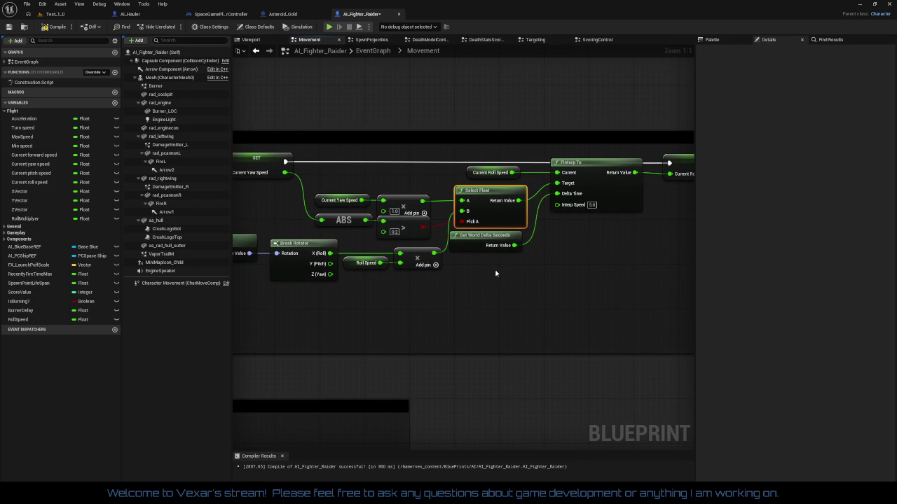
# Line up Get World Delta Seconds with FInterp To's Delta Time input
pyautogui.moveTo(496, 273)
pyautogui.mouseDown()
pyautogui.moveTo(540, 274)
pyautogui.moveTo(418, 308)
pyautogui.mouseUp()
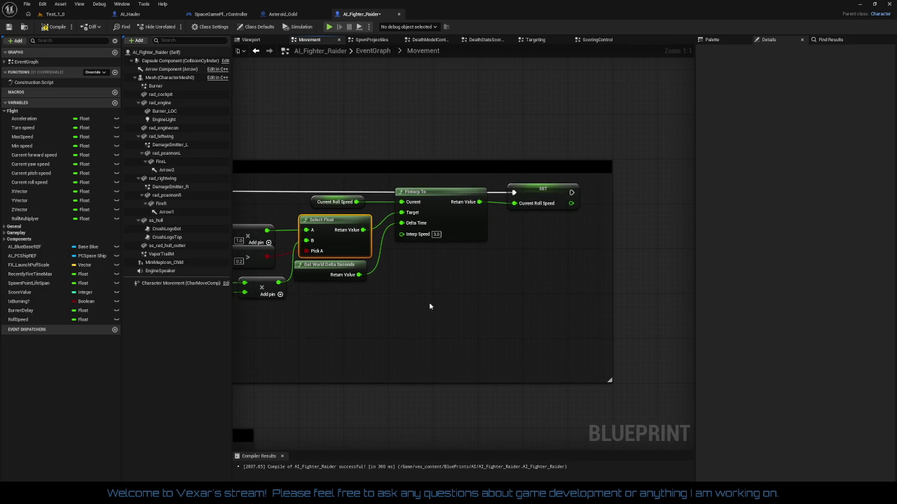
pyautogui.moveTo(323, 273)
pyautogui.mouseDown()
pyautogui.moveTo(335, 219)
pyautogui.moveTo(375, 270)
pyautogui.moveTo(351, 263)
pyautogui.mouseUp()
pyautogui.moveTo(351, 192)
pyautogui.mouseDown()
pyautogui.moveTo(602, 223)
pyautogui.moveTo(603, 209)
pyautogui.mouseUp()
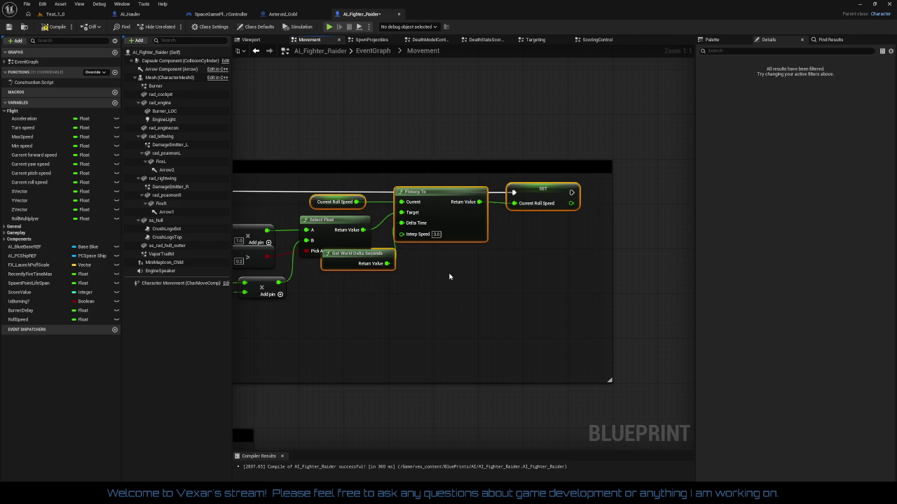
pyautogui.press('q')
pyautogui.moveTo(454, 208)
pyautogui.mouseDown()
pyautogui.moveTo(523, 206)
pyautogui.moveTo(520, 227)
pyautogui.mouseUp()
pyautogui.click(413, 294)
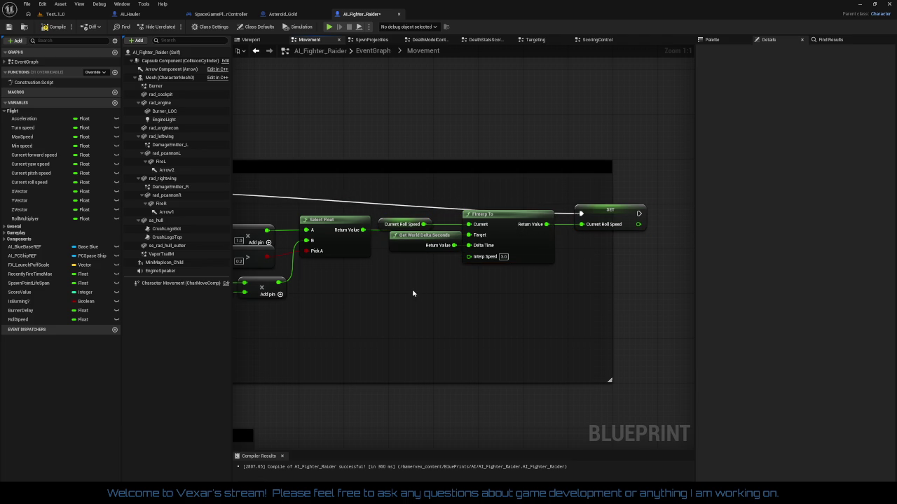
pyautogui.moveTo(405, 244); pyautogui.dragTo(394, 245)
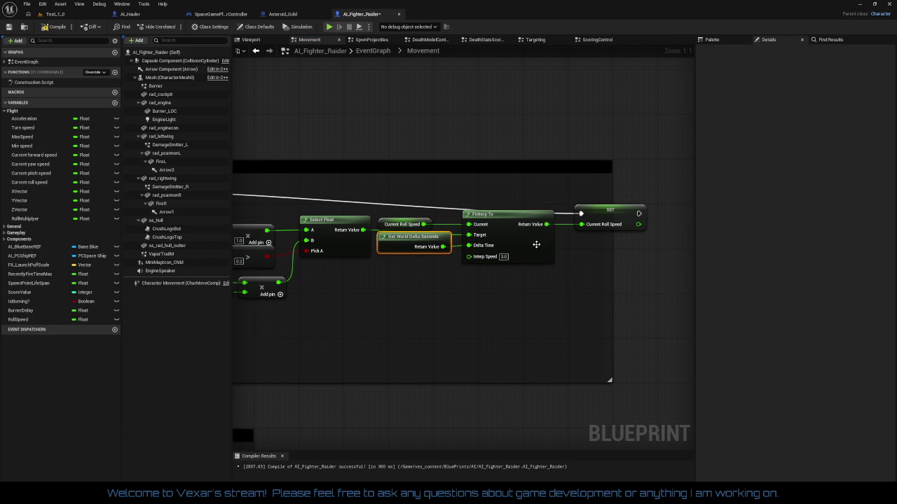
# Raise the roll speed SET node, widen the comment box and nudge Current Roll Speed right
pyautogui.moveTo(604, 217); pyautogui.dragTo(599, 192)
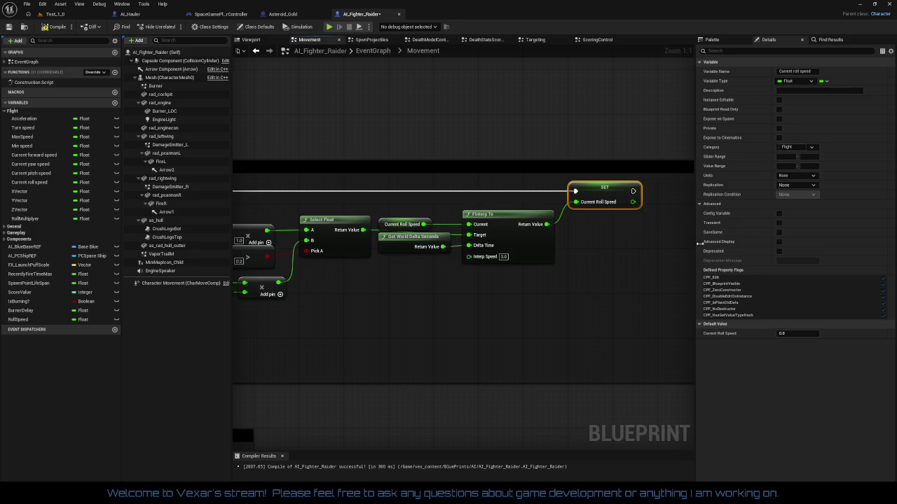
pyautogui.moveTo(616, 246)
pyautogui.mouseDown()
pyautogui.moveTo(502, 238)
pyautogui.moveTo(528, 241)
pyautogui.mouseUp()
pyautogui.click(595, 249)
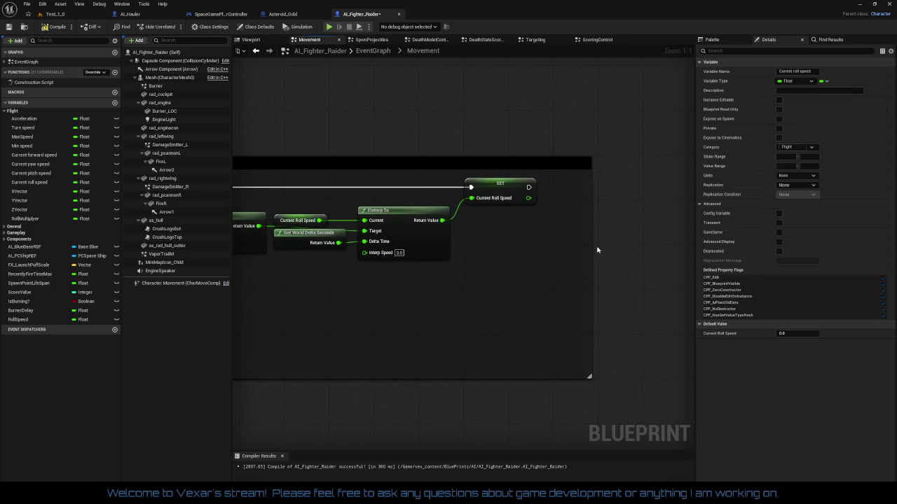
pyautogui.moveTo(594, 243); pyautogui.dragTo(596, 247)
pyautogui.moveTo(521, 270); pyautogui.dragTo(658, 265)
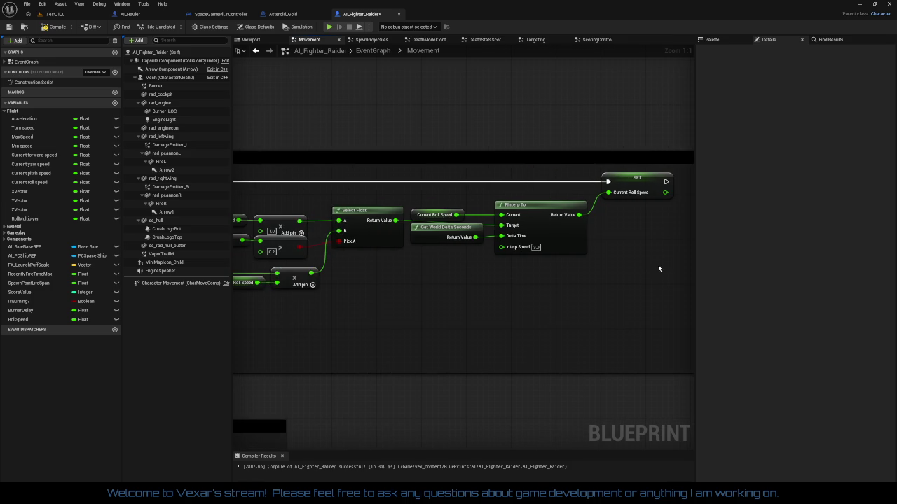
pyautogui.moveTo(414, 210)
pyautogui.mouseDown()
pyautogui.moveTo(543, 263)
pyautogui.moveTo(600, 254)
pyautogui.mouseUp()
# Move the Select Float group up and align the ABS, comparison and Current Yaw Speed nodes
pyautogui.keyDown('ctrl'); pyautogui.click(433, 200); pyautogui.keyUp('ctrl')
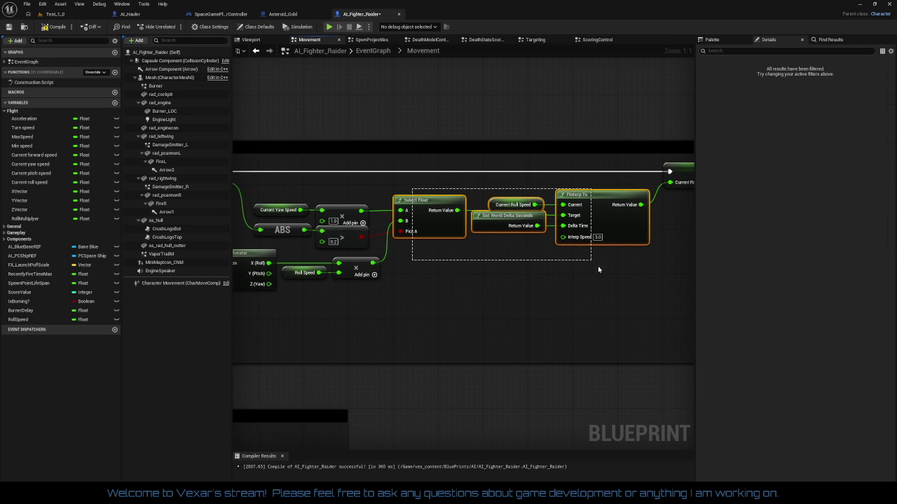
pyautogui.moveTo(585, 282); pyautogui.dragTo(661, 274)
pyautogui.moveTo(403, 202)
pyautogui.mouseDown()
pyautogui.moveTo(508, 219)
pyautogui.moveTo(489, 206)
pyautogui.mouseUp()
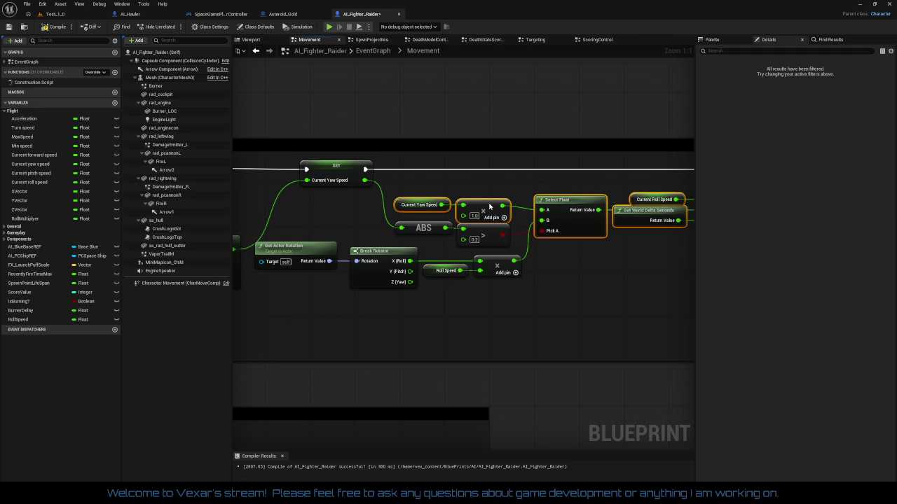
pyautogui.click(387, 233)
pyautogui.moveTo(378, 221); pyautogui.dragTo(510, 251)
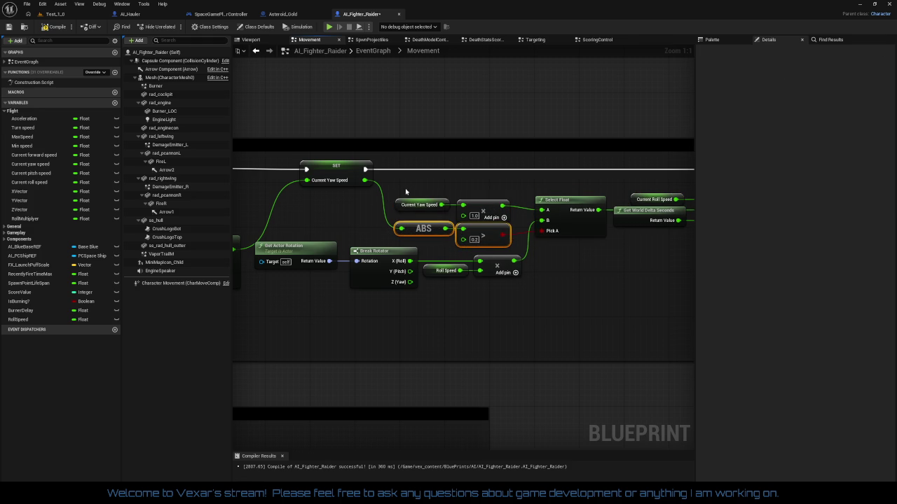
pyautogui.moveTo(406, 191)
pyautogui.mouseDown()
pyautogui.moveTo(518, 224)
pyautogui.moveTo(496, 201)
pyautogui.moveTo(504, 201)
pyautogui.mouseUp()
pyautogui.moveTo(364, 222); pyautogui.dragTo(594, 231)
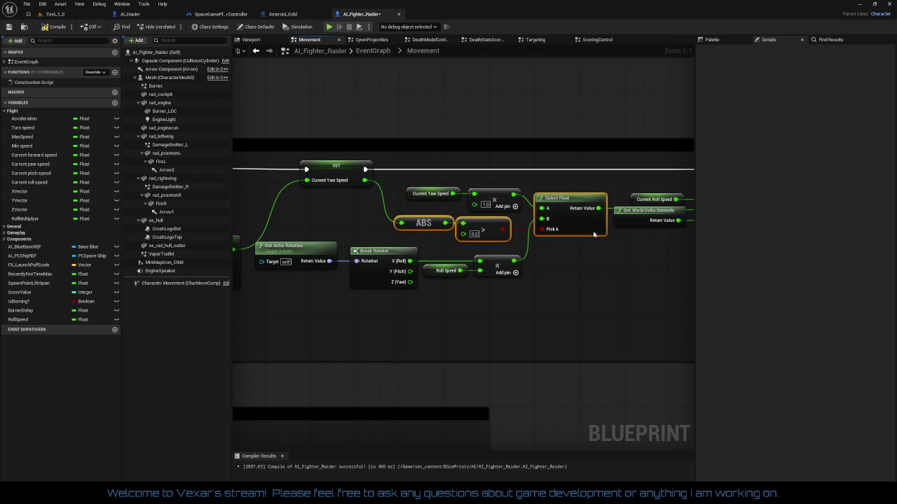
# Line up the YVector, Turn Speed and FInterp To yaw nodes, then compile and save AI_Fighter_Raider
pyautogui.moveTo(645, 254)
pyautogui.mouseDown()
pyautogui.moveTo(467, 246)
pyautogui.moveTo(579, 246)
pyautogui.moveTo(516, 260)
pyautogui.moveTo(668, 252)
pyautogui.mouseUp()
pyautogui.moveTo(560, 297)
pyautogui.mouseDown()
pyautogui.moveTo(896, 299)
pyautogui.moveTo(810, 299)
pyautogui.mouseUp()
pyautogui.moveTo(667, 310); pyautogui.dragTo(595, 304)
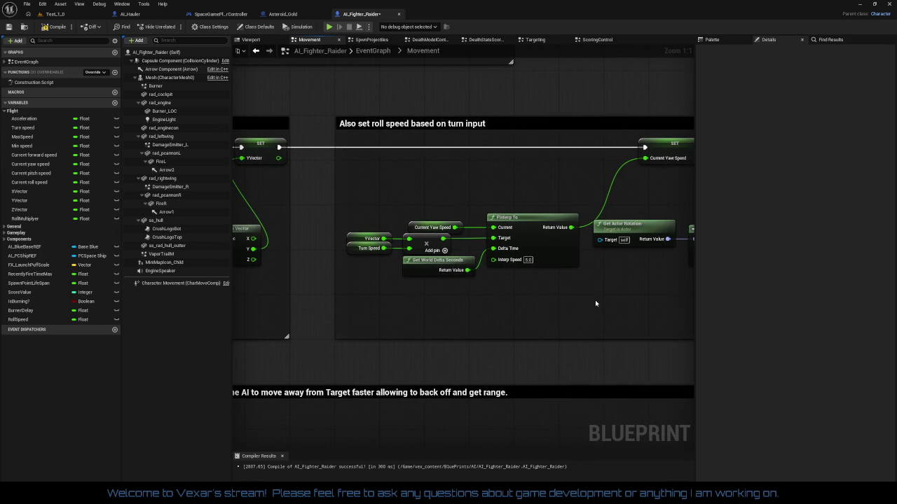
pyautogui.moveTo(348, 231); pyautogui.dragTo(392, 253)
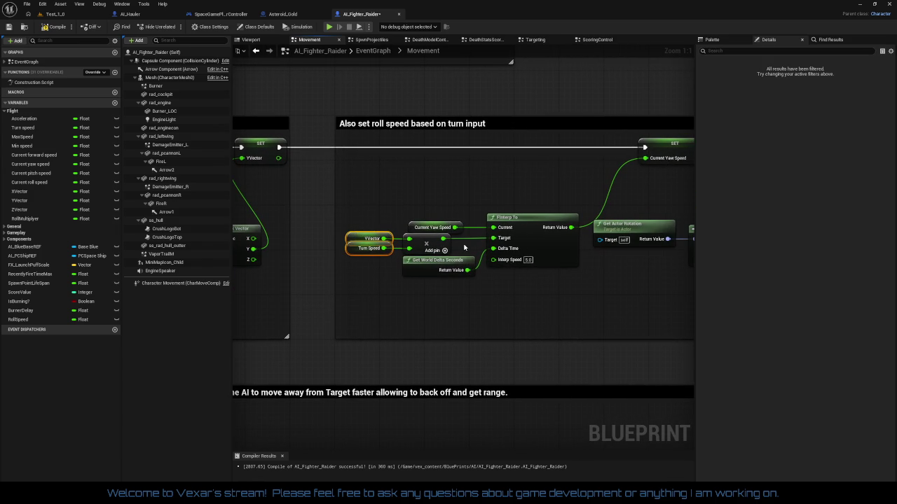
pyautogui.moveTo(462, 245)
pyautogui.mouseDown()
pyautogui.moveTo(423, 250)
pyautogui.moveTo(451, 245)
pyautogui.mouseUp()
pyautogui.moveTo(375, 217); pyautogui.dragTo(543, 242)
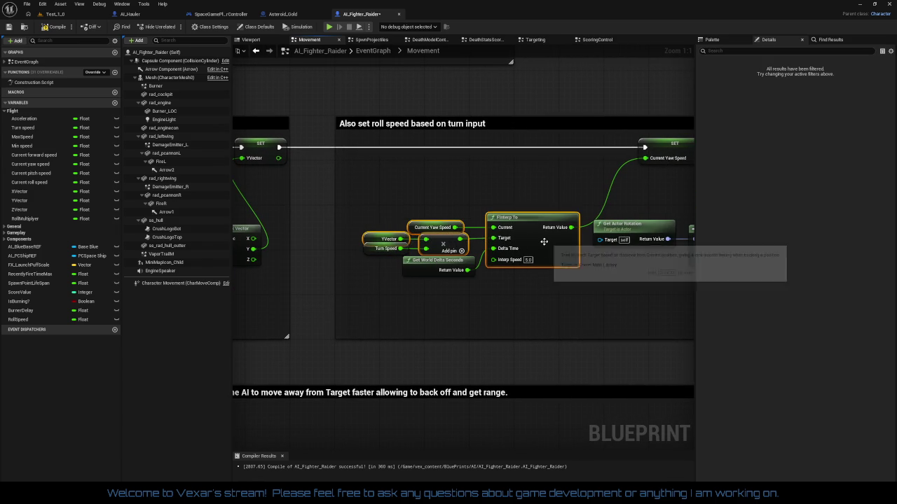
pyautogui.moveTo(370, 225)
pyautogui.mouseDown()
pyautogui.moveTo(388, 250)
pyautogui.moveTo(565, 253)
pyautogui.mouseUp()
pyautogui.click(596, 303)
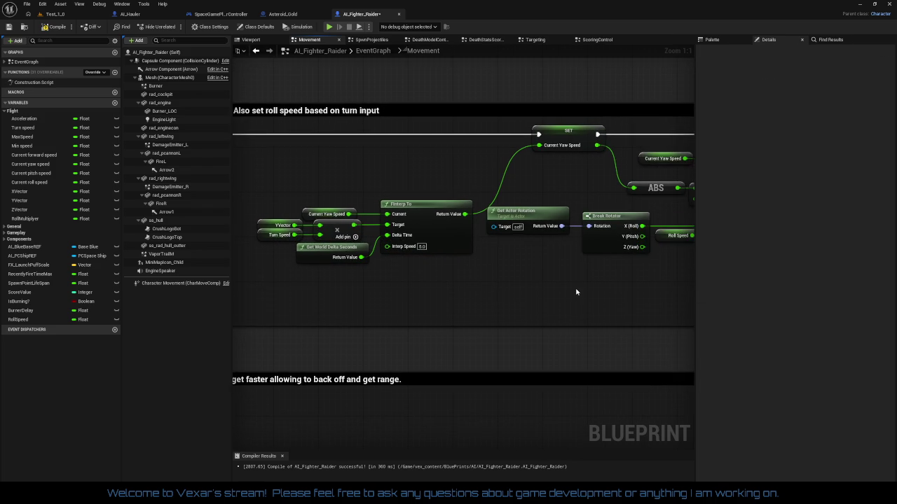
pyautogui.moveTo(576, 292); pyautogui.dragTo(442, 294)
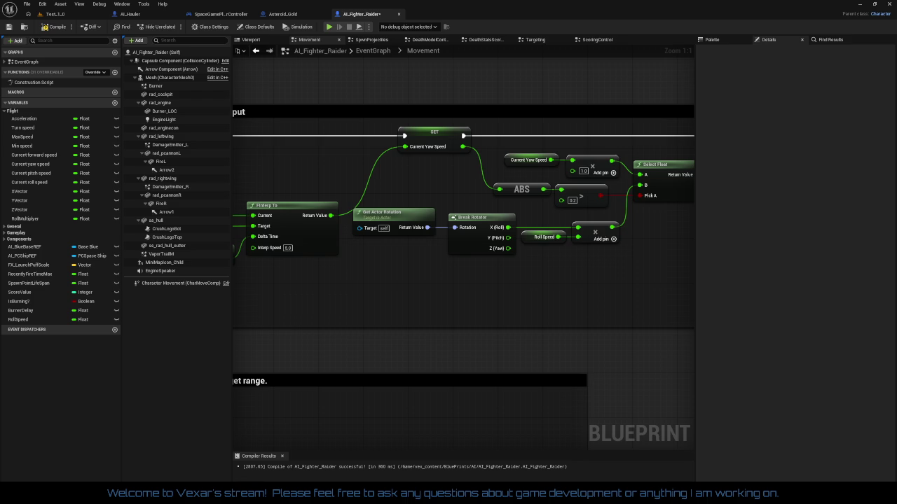
pyautogui.click(54, 27)
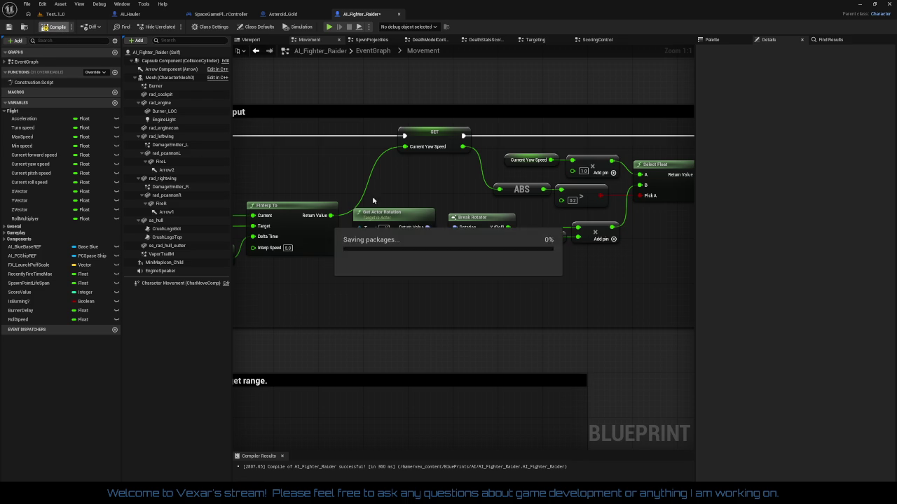
# Set the Roll Speed variable's default value to -5.0 in Details
pyautogui.click(544, 236)
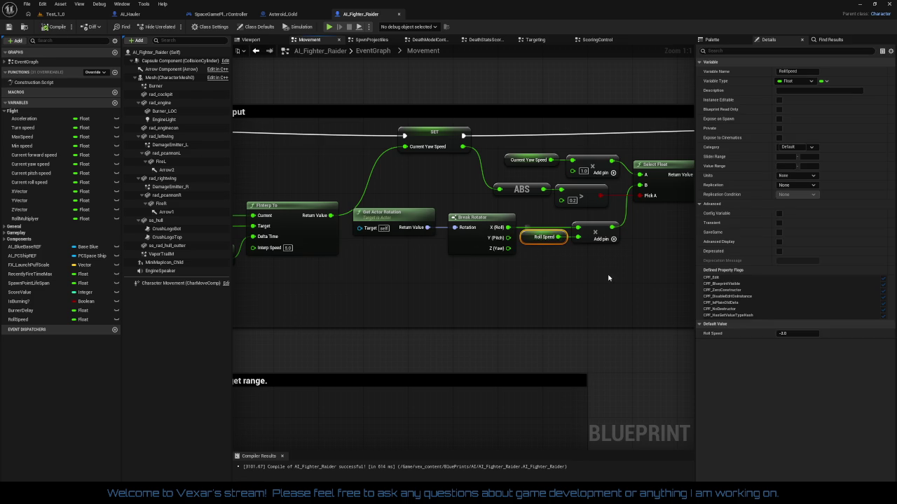
pyautogui.click(795, 333)
pyautogui.write('-5')
pyautogui.moveTo(463, 325)
pyautogui.mouseDown()
pyautogui.moveTo(582, 292)
pyautogui.moveTo(484, 297)
pyautogui.mouseUp()
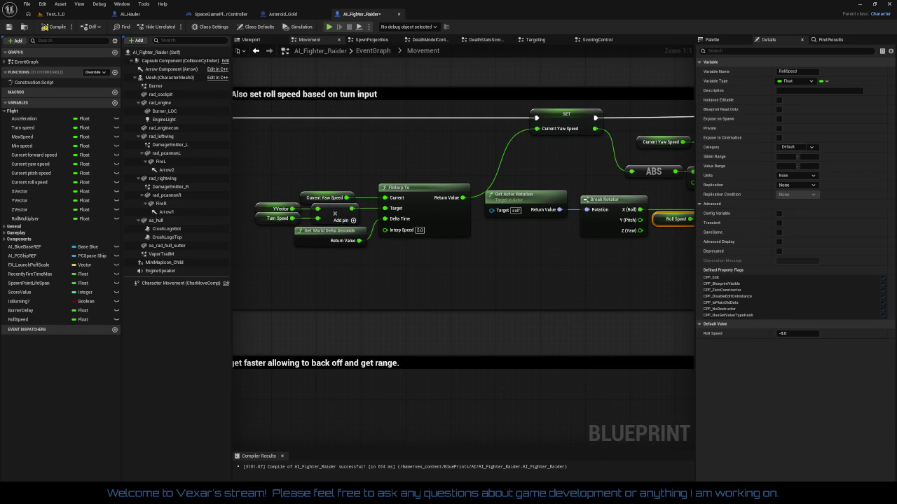
# Tidy the yaw target-direction nodes, lowering Get Actor Location and raising Get Actor Rotation
pyautogui.moveTo(294, 284); pyautogui.dragTo(635, 287)
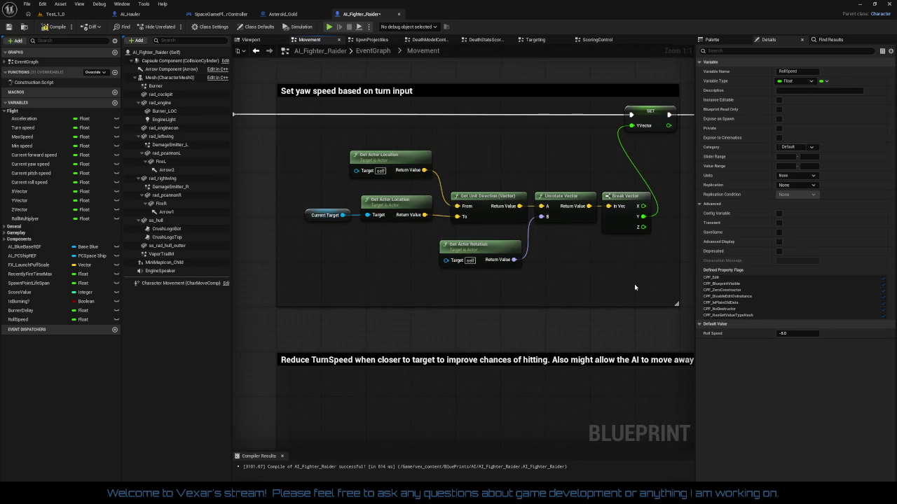
pyautogui.moveTo(304, 209)
pyautogui.mouseDown()
pyautogui.moveTo(350, 220)
pyautogui.moveTo(611, 228)
pyautogui.mouseUp()
pyautogui.click(599, 269)
pyautogui.moveTo(599, 269); pyautogui.dragTo(544, 292)
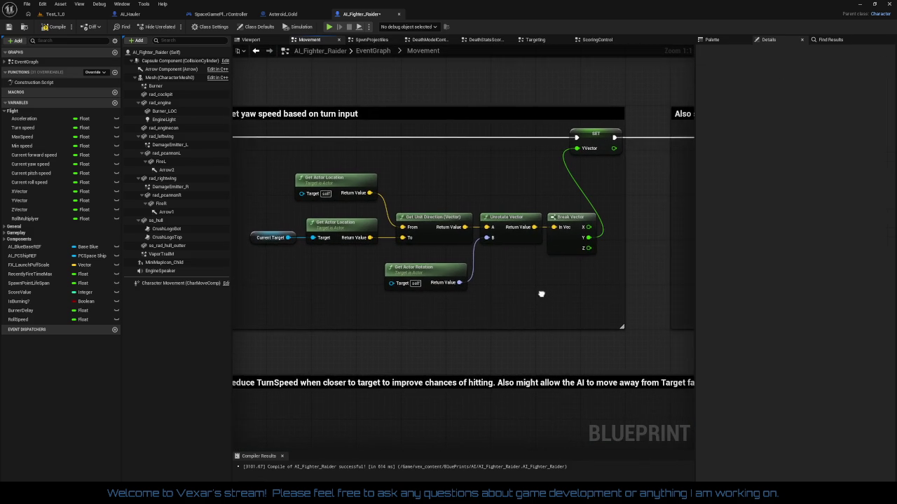
pyautogui.moveTo(335, 178); pyautogui.dragTo(336, 189)
pyautogui.moveTo(325, 306); pyautogui.dragTo(404, 299)
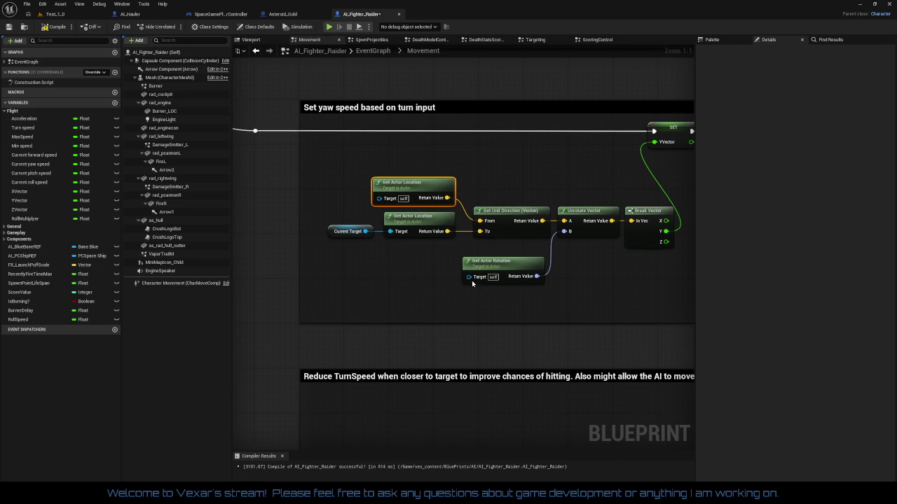
pyautogui.moveTo(515, 269); pyautogui.dragTo(520, 253)
pyautogui.click(401, 316)
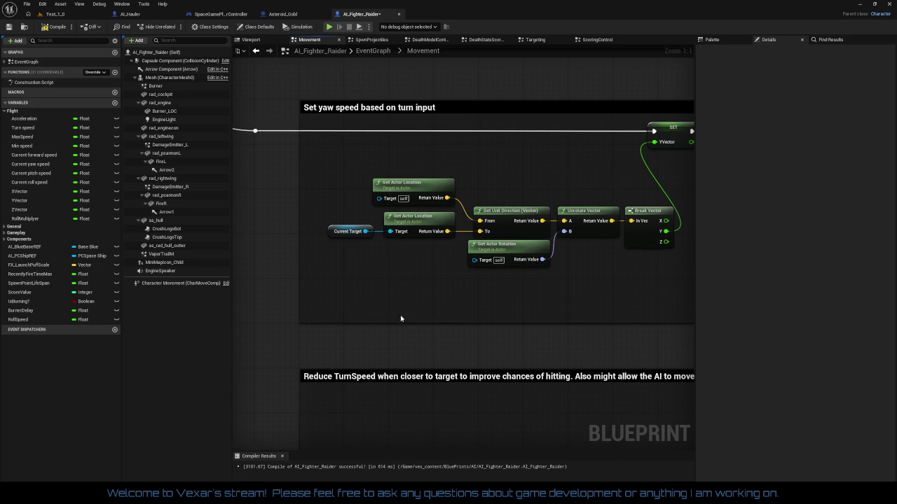
# Move the roll-speed FInterp To node group slightly higher inside its comment
pyautogui.moveTo(503, 315); pyautogui.dragTo(385, 304)
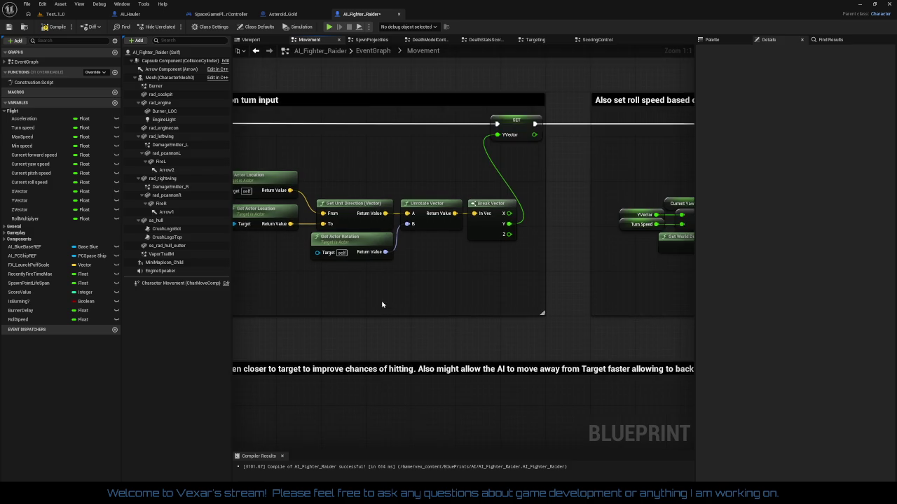
pyautogui.scroll(-2, 465, 306)
pyautogui.moveTo(464, 306)
pyautogui.mouseDown()
pyautogui.moveTo(340, 267)
pyautogui.moveTo(411, 135)
pyautogui.moveTo(296, 262)
pyautogui.mouseUp()
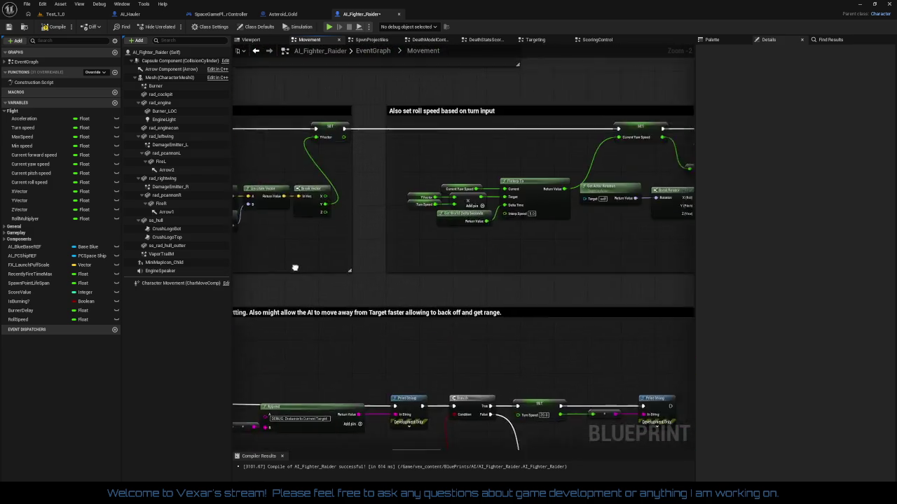
pyautogui.scroll(1, 395, 296)
pyautogui.moveTo(454, 299); pyautogui.dragTo(313, 304)
pyautogui.scroll(1, 419, 311)
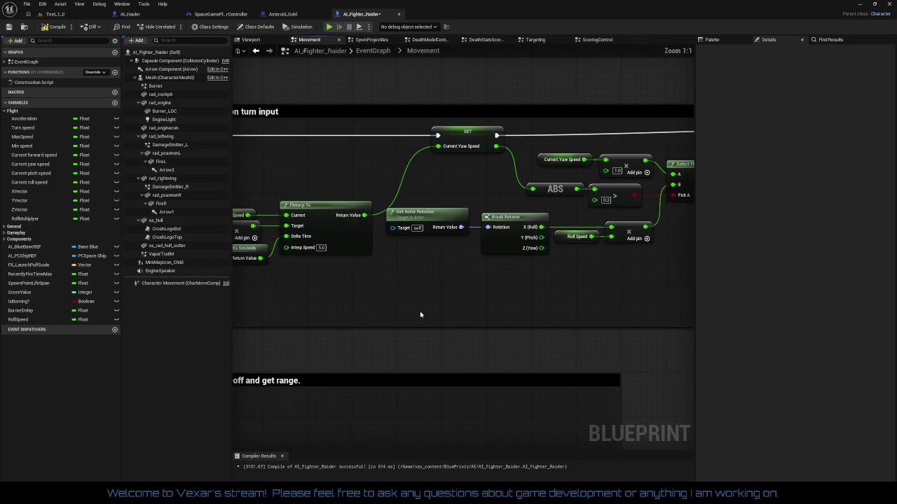
pyautogui.moveTo(441, 316); pyautogui.dragTo(410, 325)
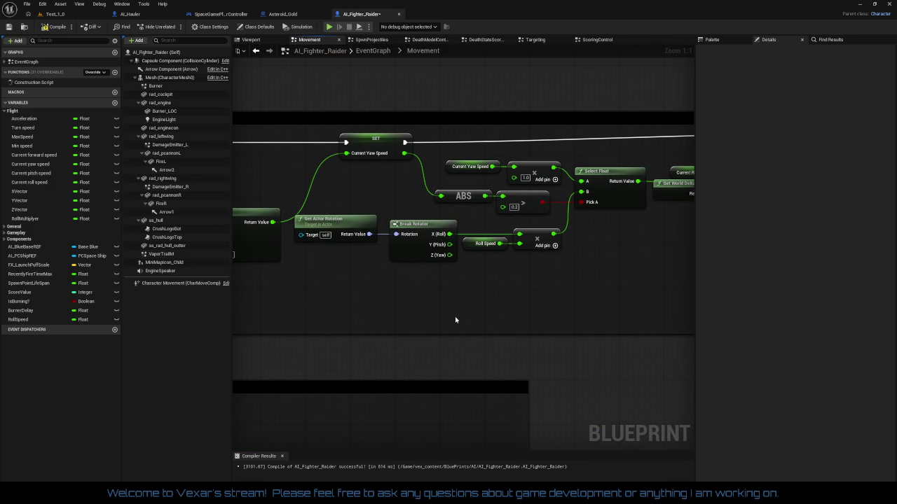
pyautogui.moveTo(541, 308)
pyautogui.mouseDown()
pyautogui.moveTo(461, 307)
pyautogui.moveTo(512, 294)
pyautogui.moveTo(302, 312)
pyautogui.mouseUp()
pyautogui.scroll(-5, 593, 290)
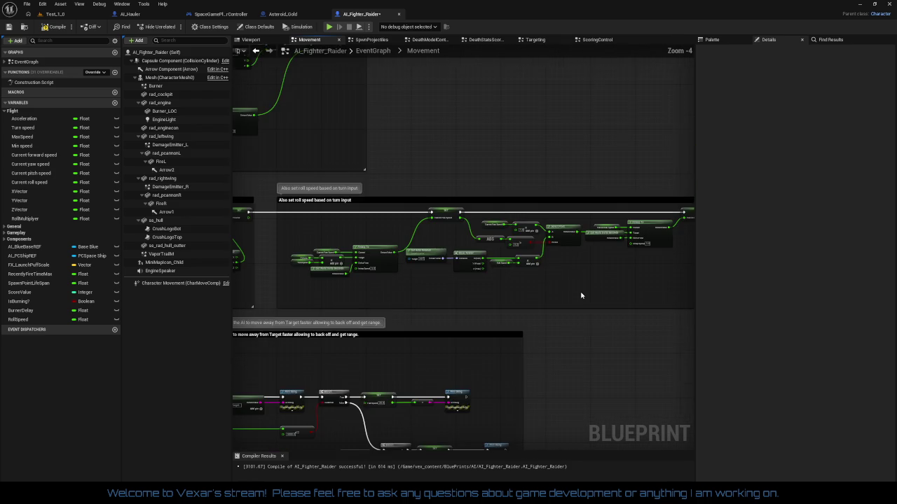
pyautogui.scroll(2, 580, 295)
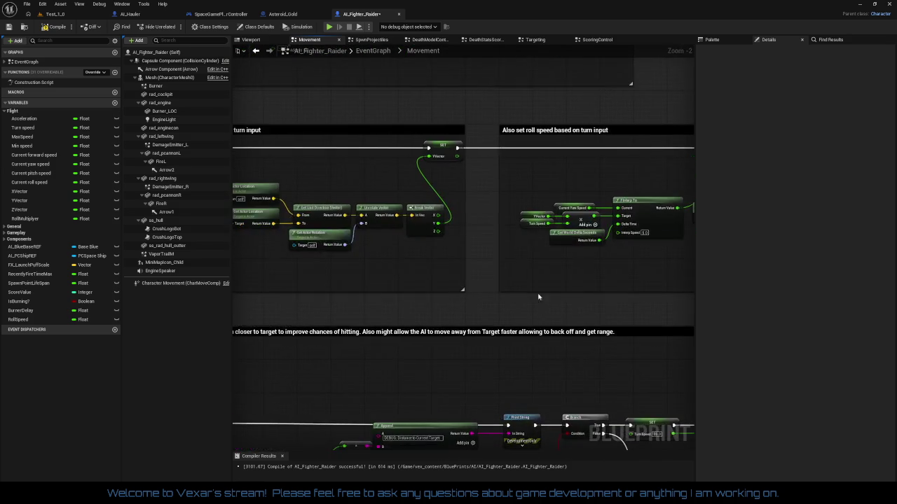
pyautogui.moveTo(538, 297); pyautogui.dragTo(546, 291)
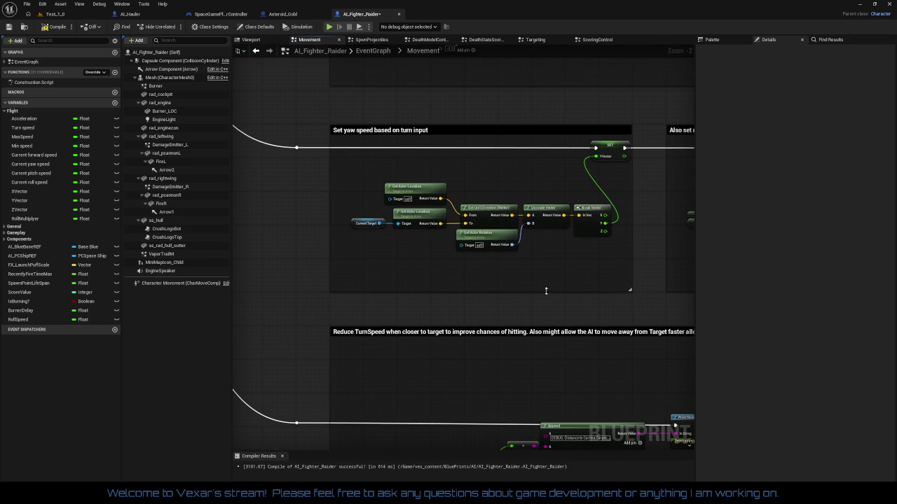
pyautogui.moveTo(545, 290); pyautogui.dragTo(344, 306)
pyautogui.moveTo(531, 305); pyautogui.dragTo(422, 310)
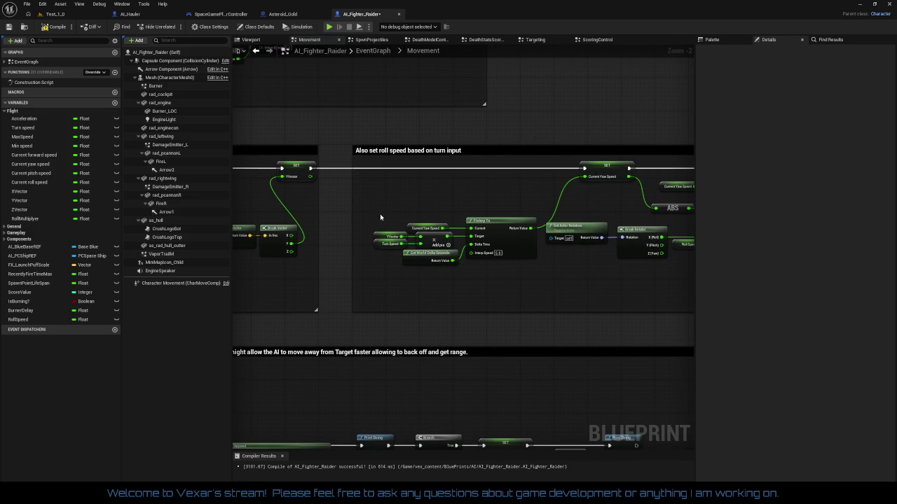
pyautogui.moveTo(372, 214)
pyautogui.mouseDown()
pyautogui.moveTo(538, 265)
pyautogui.moveTo(533, 205)
pyautogui.moveTo(552, 207)
pyautogui.mouseUp()
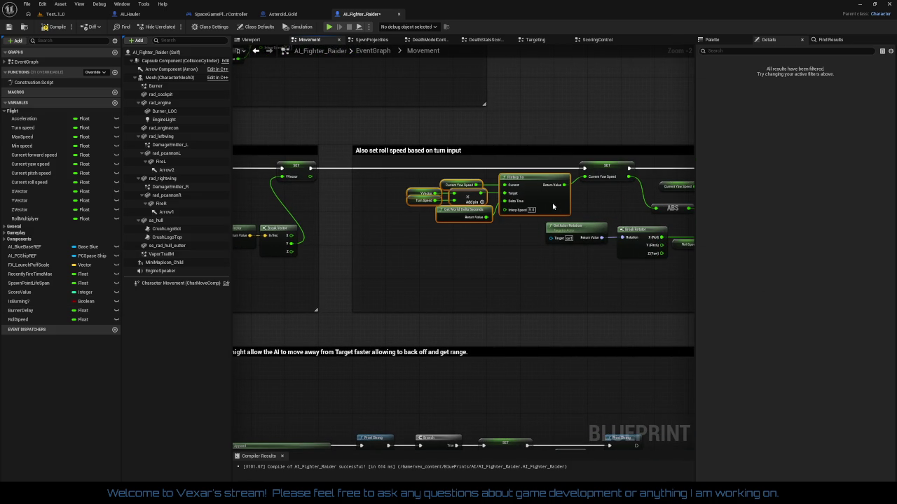
# Review the roll-speed Select Float and FInterp To nodes, selecting Current Yaw Speed and its multiply
pyautogui.click(469, 300)
pyautogui.moveTo(470, 301)
pyautogui.mouseDown()
pyautogui.moveTo(513, 299)
pyautogui.moveTo(326, 303)
pyautogui.moveTo(584, 304)
pyautogui.moveTo(527, 302)
pyautogui.moveTo(529, 292)
pyautogui.mouseUp()
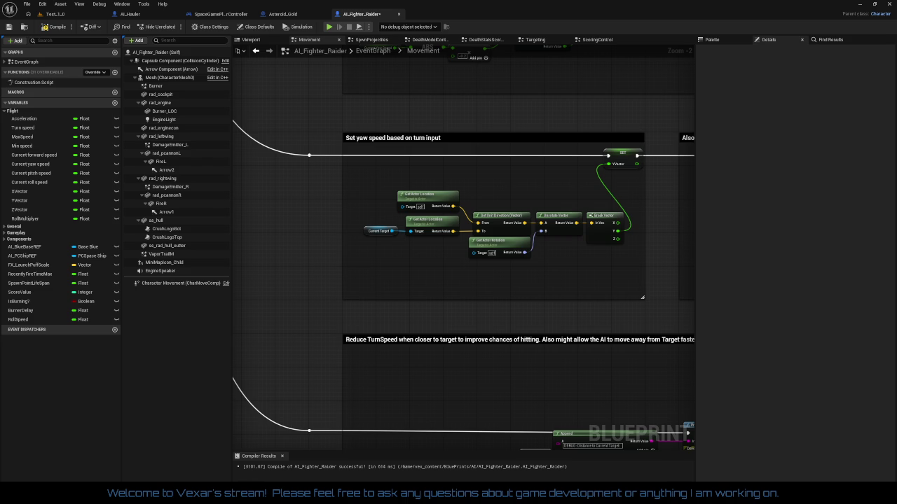
pyautogui.moveTo(531, 282); pyautogui.dragTo(373, 290)
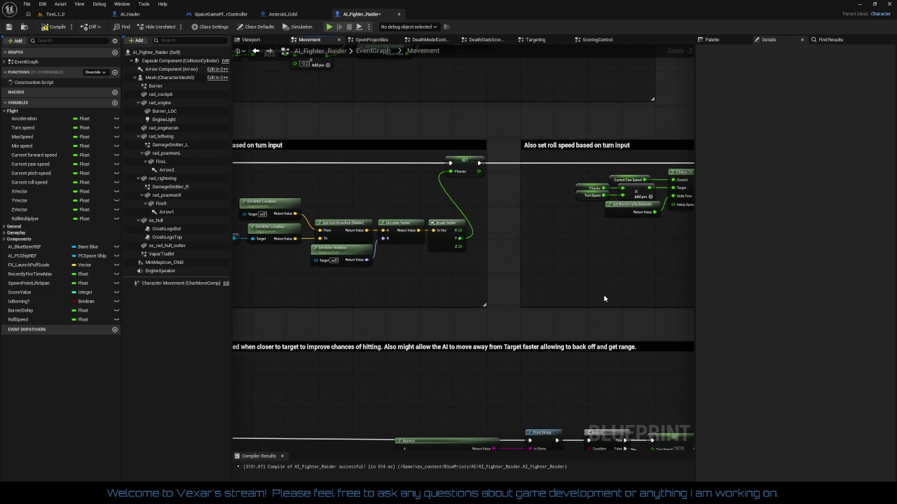
pyautogui.moveTo(605, 299)
pyautogui.mouseDown()
pyautogui.moveTo(338, 302)
pyautogui.moveTo(378, 304)
pyautogui.moveTo(345, 312)
pyautogui.moveTo(525, 304)
pyautogui.mouseUp()
pyautogui.scroll(1, 525, 304)
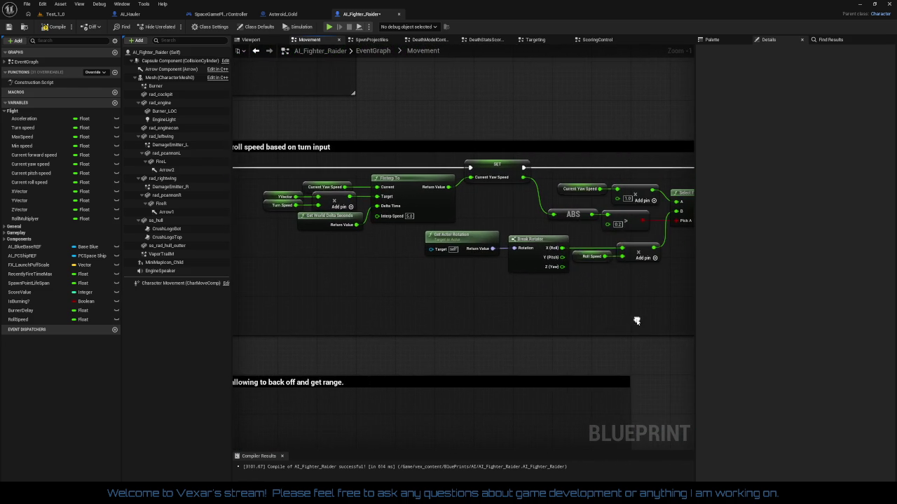
pyautogui.moveTo(636, 321)
pyautogui.mouseDown()
pyautogui.moveTo(582, 309)
pyautogui.moveTo(470, 315)
pyautogui.mouseUp()
pyautogui.moveTo(537, 315); pyautogui.dragTo(447, 319)
pyautogui.scroll(1, 447, 319)
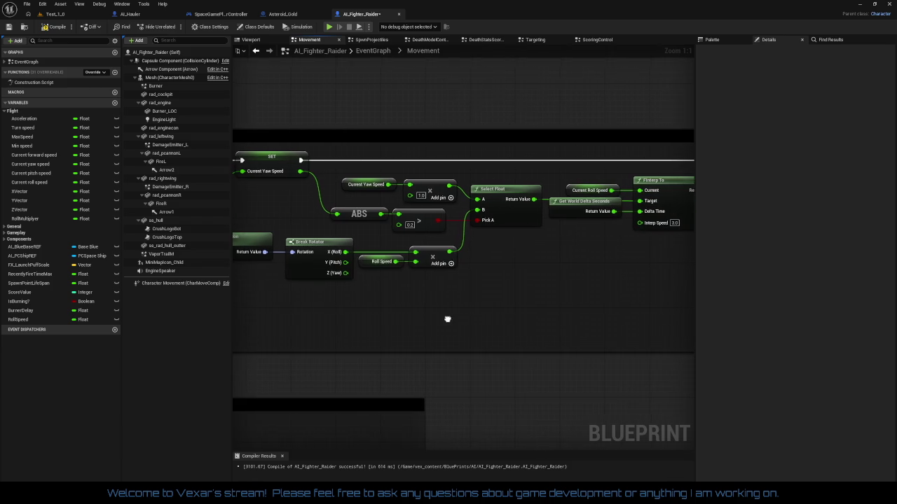
pyautogui.moveTo(346, 173); pyautogui.dragTo(434, 197)
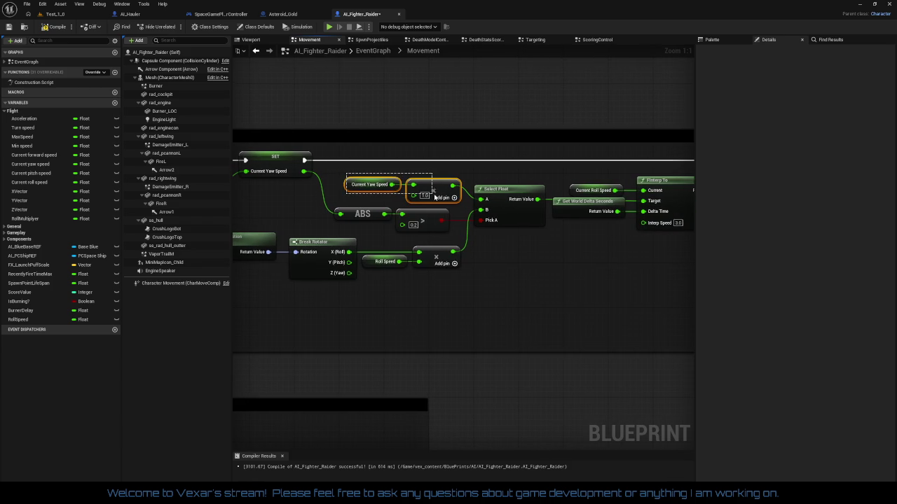
# Pull the lower nodes of 'Set forward speed value using thrust input' upward into a tighter group
pyautogui.moveTo(558, 286); pyautogui.dragTo(455, 302)
pyautogui.scroll(-1, 531, 306)
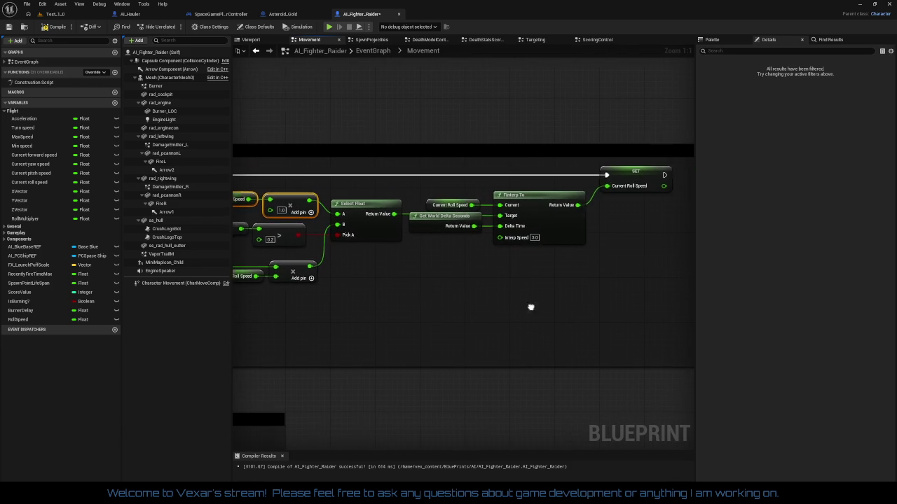
pyautogui.moveTo(530, 307)
pyautogui.mouseDown()
pyautogui.moveTo(491, 301)
pyautogui.moveTo(673, 273)
pyautogui.moveTo(729, 147)
pyautogui.moveTo(805, 112)
pyautogui.moveTo(889, 245)
pyautogui.mouseUp()
pyautogui.moveTo(587, 342); pyautogui.dragTo(587, 331)
pyautogui.moveTo(505, 99); pyautogui.dragTo(582, 307)
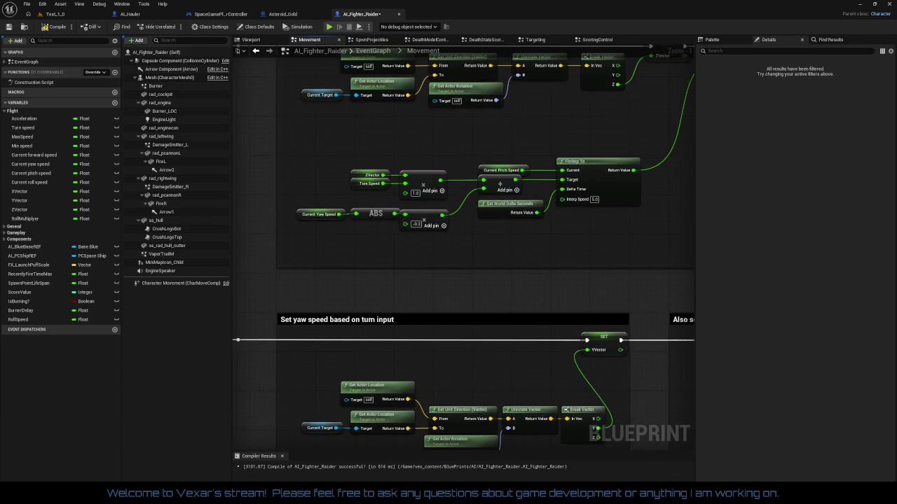
pyautogui.moveTo(575, 246)
pyautogui.mouseDown()
pyautogui.moveTo(582, 322)
pyautogui.moveTo(320, 374)
pyautogui.moveTo(392, 483)
pyautogui.mouseUp()
pyautogui.moveTo(266, 301)
pyautogui.mouseDown()
pyautogui.moveTo(404, 247)
pyautogui.moveTo(403, 293)
pyautogui.mouseUp()
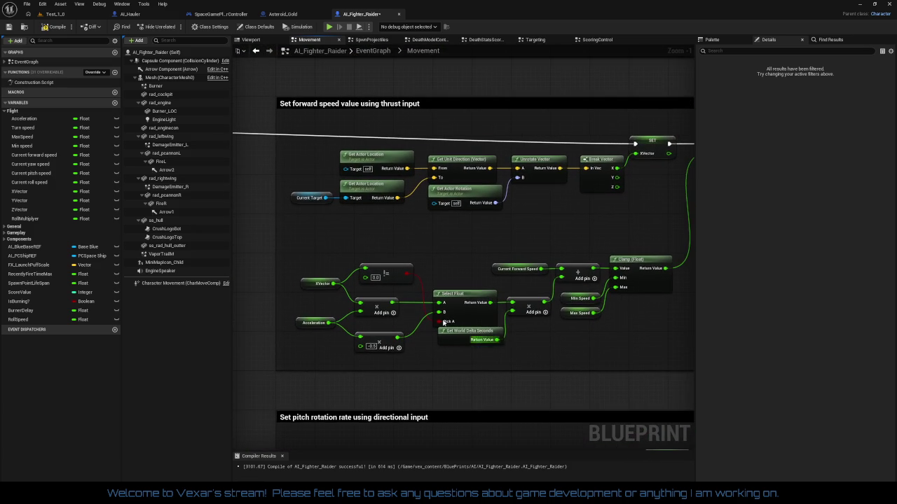
pyautogui.moveTo(308, 249)
pyautogui.mouseDown()
pyautogui.moveTo(664, 384)
pyautogui.moveTo(651, 366)
pyautogui.mouseUp()
pyautogui.moveTo(644, 279)
pyautogui.mouseDown()
pyautogui.moveTo(566, 294)
pyautogui.moveTo(565, 262)
pyautogui.moveTo(620, 256)
pyautogui.moveTo(770, 161)
pyautogui.moveTo(555, 275)
pyautogui.moveTo(610, 376)
pyautogui.moveTo(606, 407)
pyautogui.mouseUp()
# Select the Delta Time, Make Vector and Add nodes and nudge them right beside the steering section
pyautogui.scroll(-2, 555, 275)
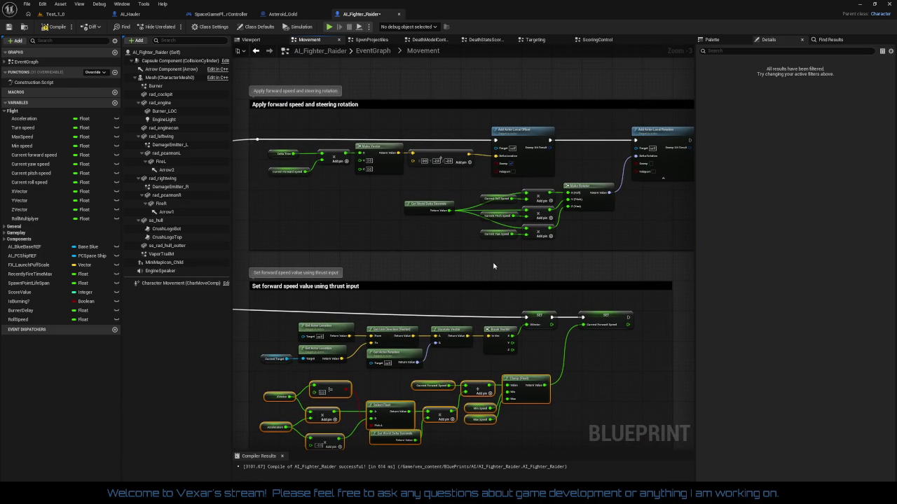
pyautogui.scroll(2, 353, 185)
pyautogui.moveTo(271, 123)
pyautogui.mouseDown()
pyautogui.moveTo(422, 176)
pyautogui.moveTo(513, 188)
pyautogui.moveTo(498, 156)
pyautogui.mouseUp()
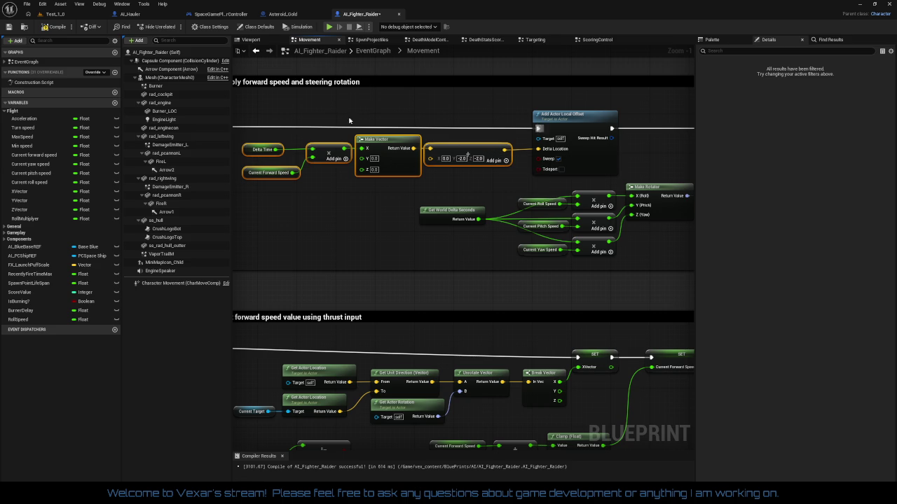
pyautogui.moveTo(286, 118); pyautogui.dragTo(440, 132)
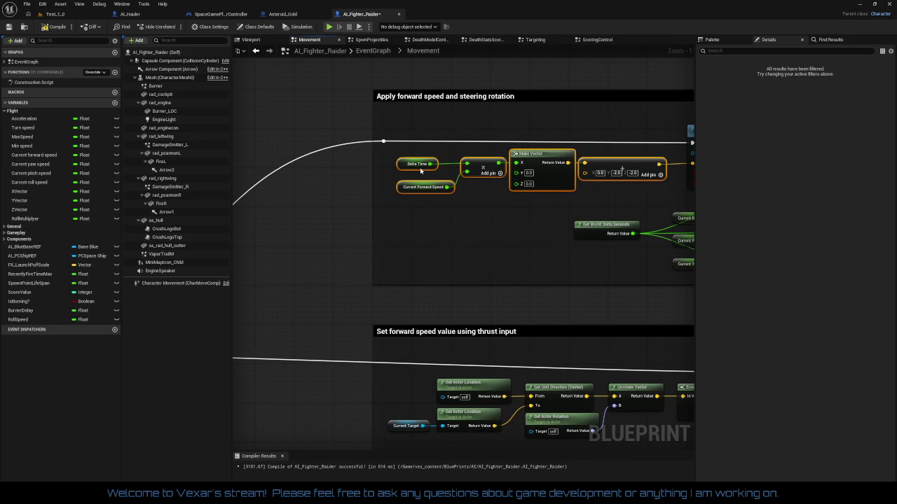
pyautogui.moveTo(419, 169); pyautogui.dragTo(432, 168)
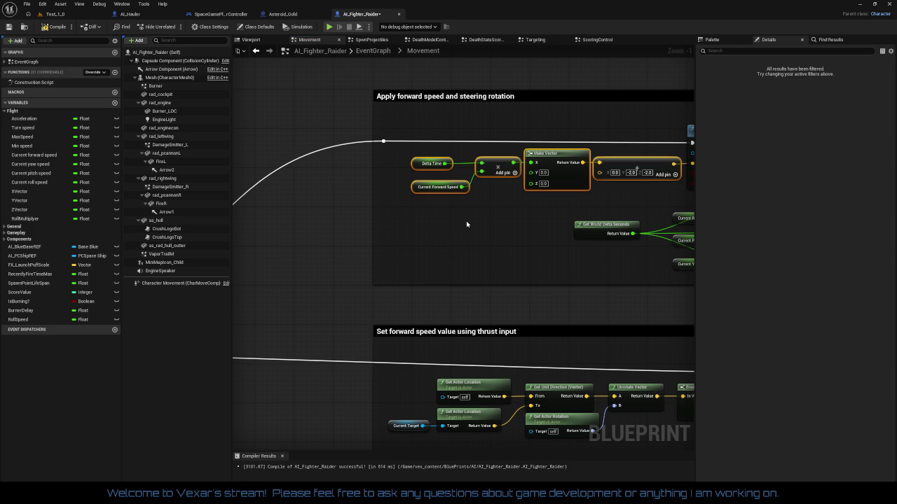
pyautogui.moveTo(466, 221); pyautogui.dragTo(389, 260)
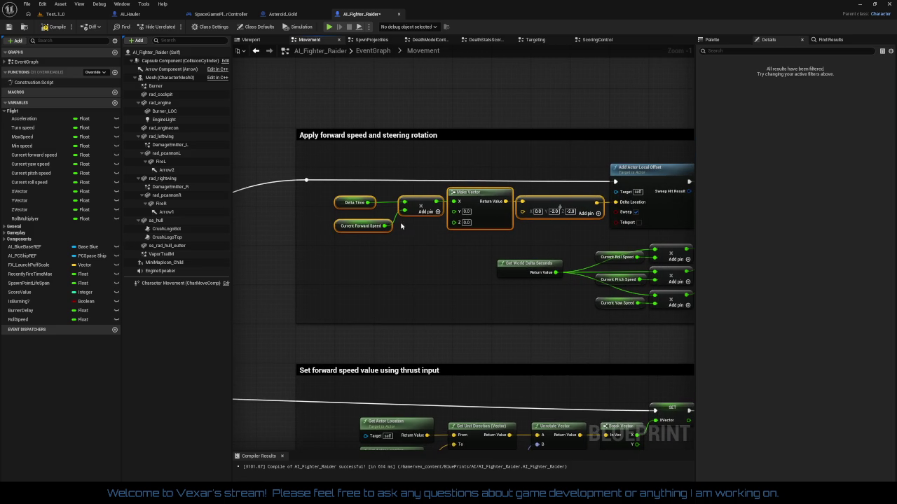
pyautogui.click(373, 251)
# Move Current Forward Speed up beside Delta Time and realign the forward-speed node chain
pyautogui.click(344, 202)
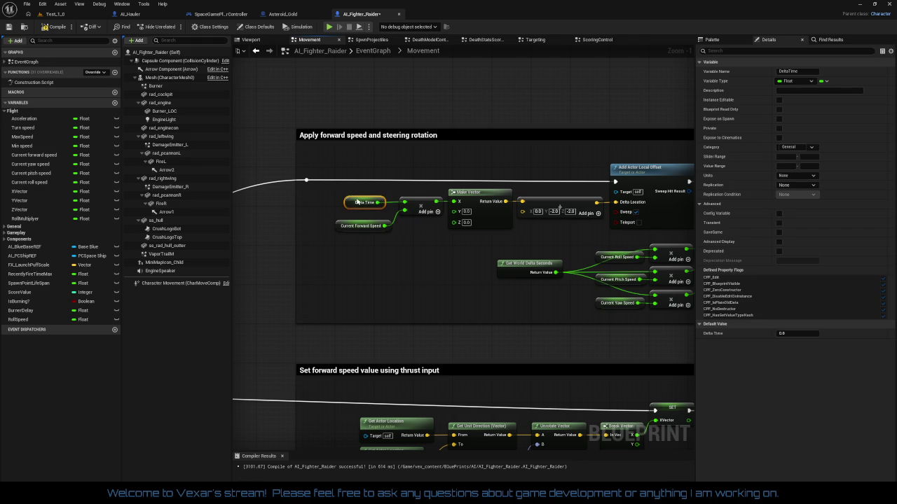
pyautogui.moveTo(311, 172)
pyautogui.mouseDown()
pyautogui.moveTo(514, 221)
pyautogui.moveTo(606, 219)
pyautogui.mouseUp()
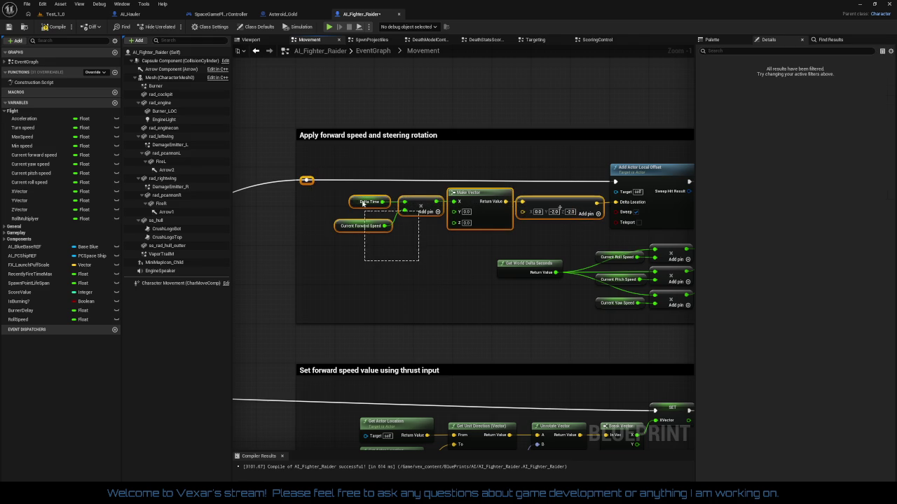
pyautogui.moveTo(365, 226); pyautogui.dragTo(364, 210)
pyautogui.click(419, 253)
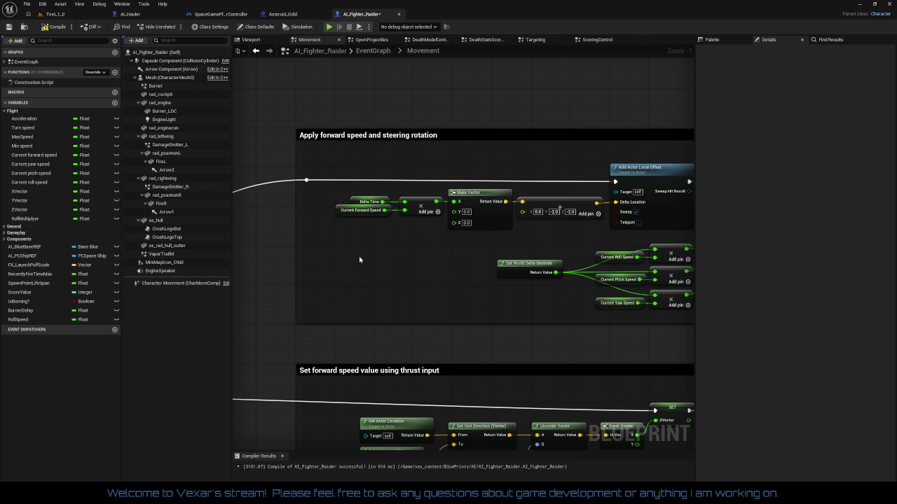
pyautogui.moveTo(563, 232); pyautogui.dragTo(529, 240)
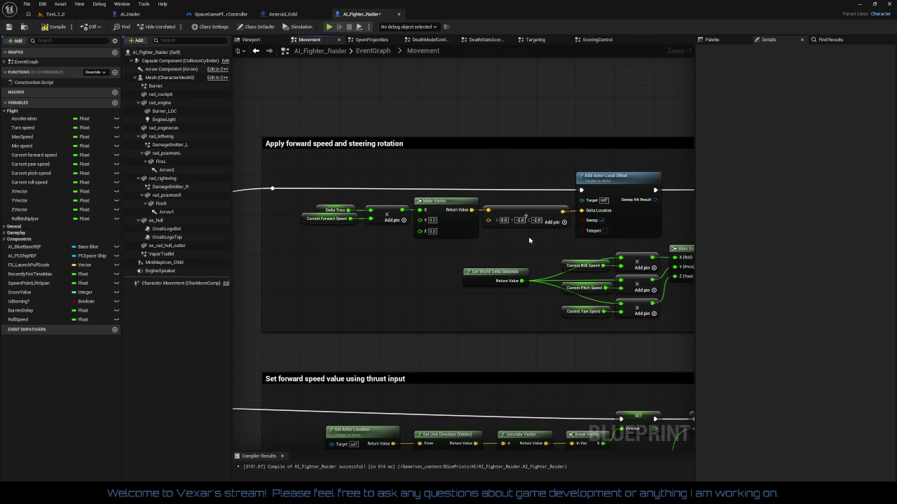
pyautogui.moveTo(528, 237); pyautogui.dragTo(455, 239)
pyautogui.moveTo(383, 218); pyautogui.dragTo(456, 213)
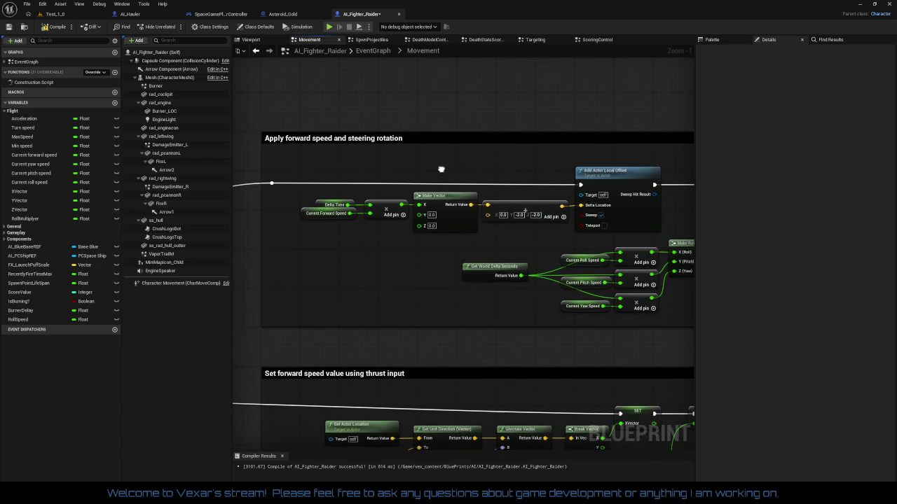
pyautogui.moveTo(298, 223)
pyautogui.mouseDown()
pyautogui.moveTo(634, 210)
pyautogui.moveTo(503, 221)
pyautogui.mouseUp()
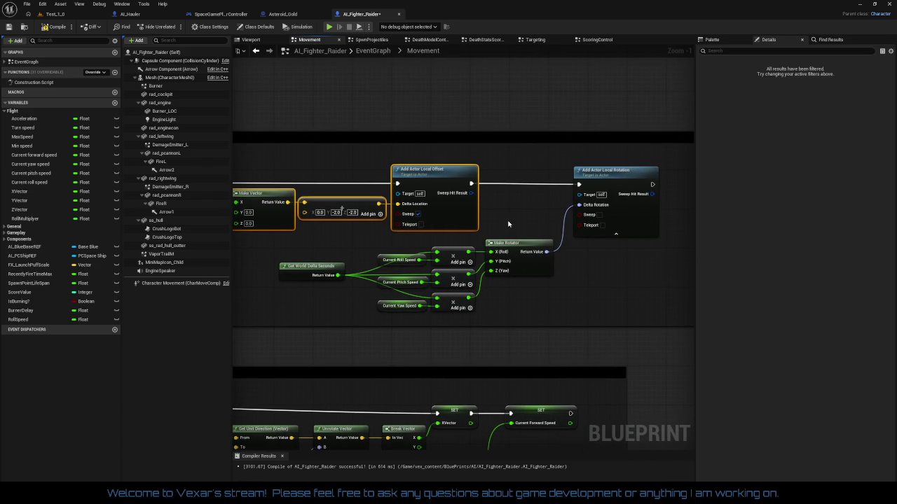
# Change the offset vector from 0, -2, -2 to 0, -3, -1 (Z -1, Y -3) and compile AI_Fighter_Raider
pyautogui.click(615, 174)
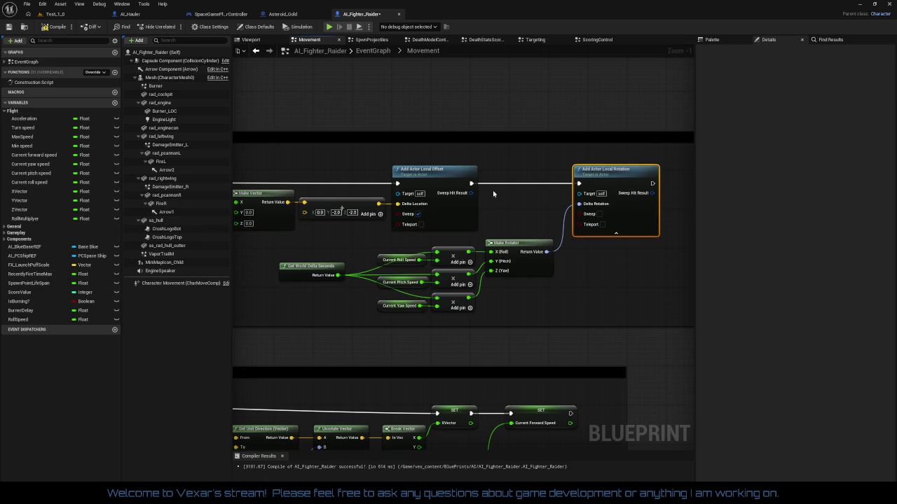
pyautogui.moveTo(615, 184); pyautogui.dragTo(680, 178)
pyautogui.moveTo(413, 158); pyautogui.dragTo(518, 225)
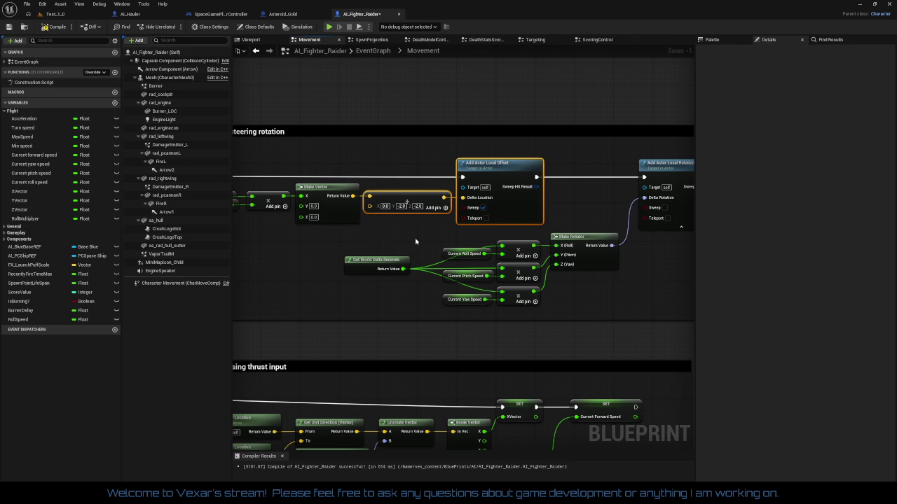
pyautogui.click(416, 242)
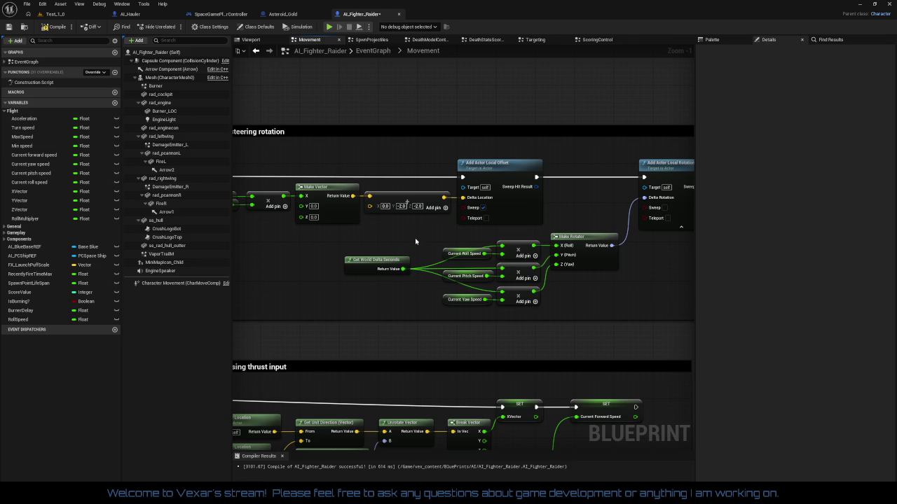
pyautogui.press('Tab')
pyautogui.write('-1')
pyautogui.hotkey('shift', 'Tab')
pyautogui.moveTo(438, 228); pyautogui.dragTo(516, 217)
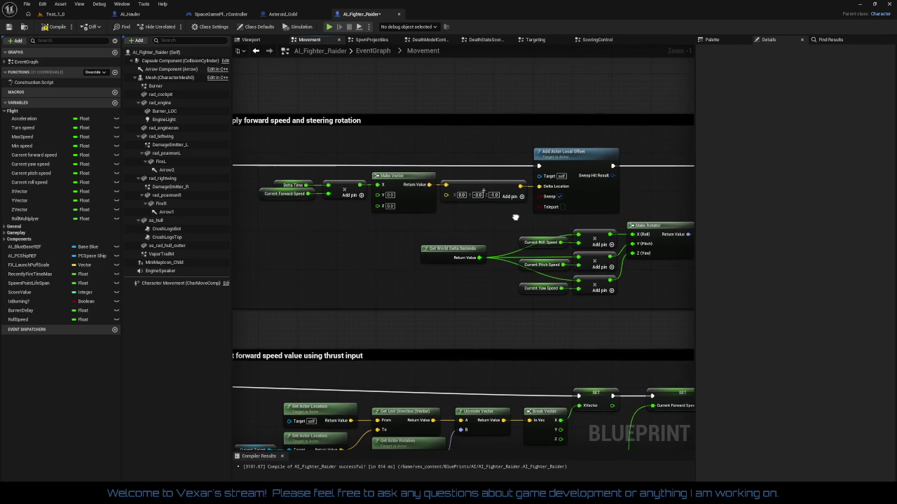
pyautogui.click(56, 27)
pyautogui.moveTo(326, 218); pyautogui.dragTo(340, 242)
# Promote the Add node's constant vector input to a new variable placed below Make Vector
pyautogui.scroll(1, 396, 225)
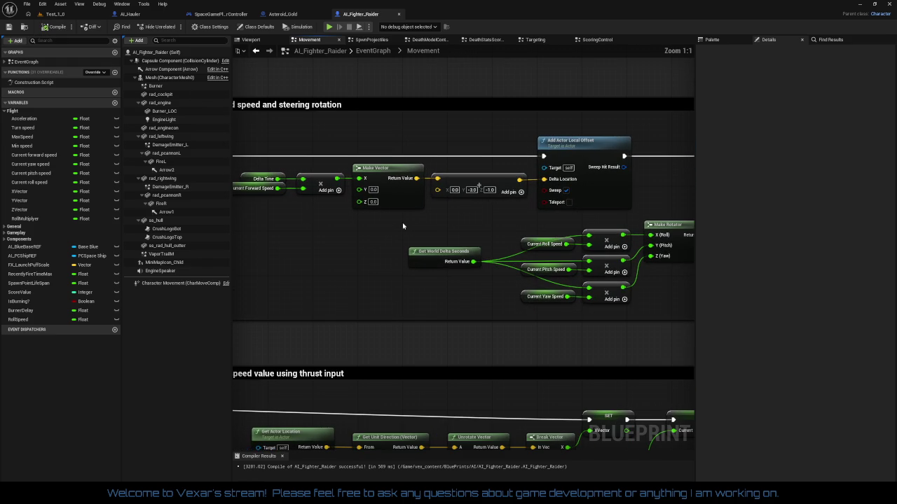
pyautogui.rightClick(438, 190)
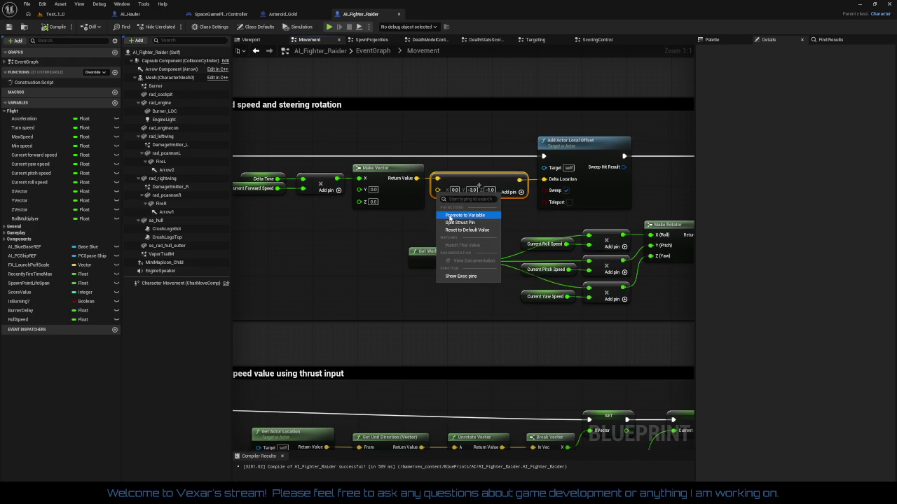
pyautogui.click(450, 217)
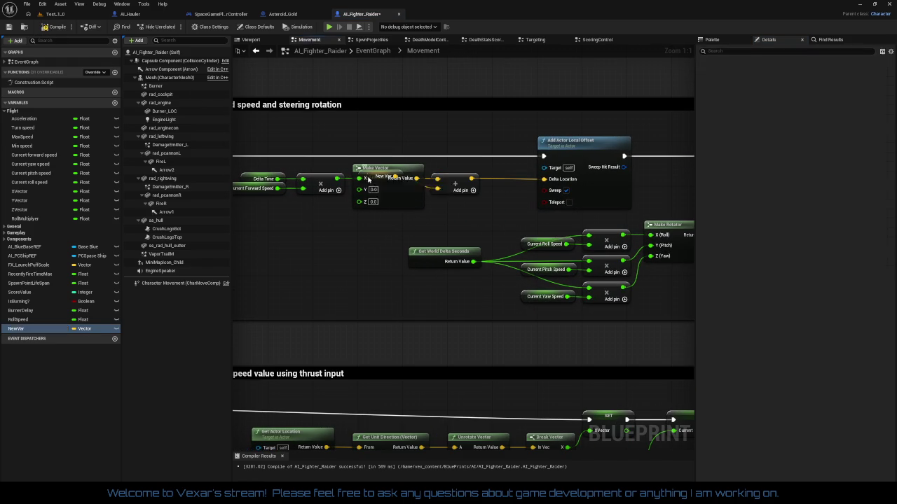
pyautogui.moveTo(369, 176); pyautogui.dragTo(369, 239)
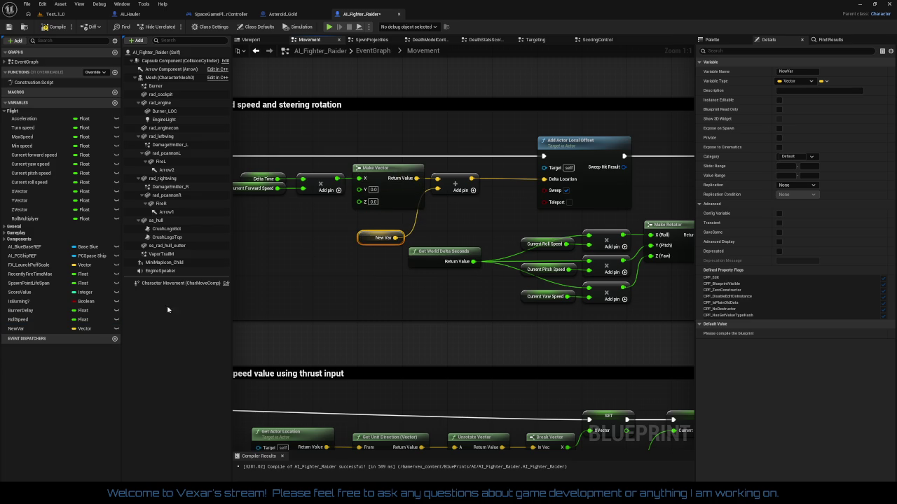
# Rename the NewVar variable to MovementOffset in My Blueprint
pyautogui.rightClick(24, 334)
pyautogui.click(42, 345)
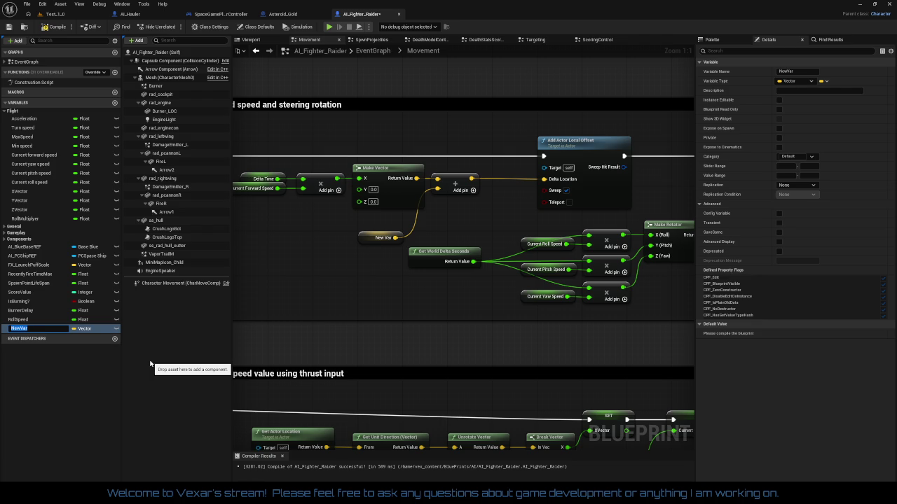
pyautogui.write('Movem')
pyautogui.write('entOff')
pyautogui.write('set')
pyautogui.press('Return')
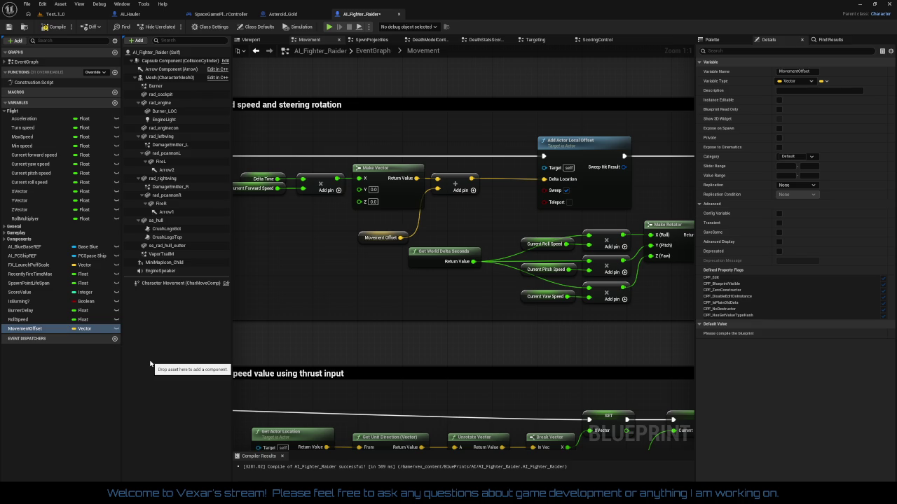
pyautogui.moveTo(457, 185); pyautogui.dragTo(491, 182)
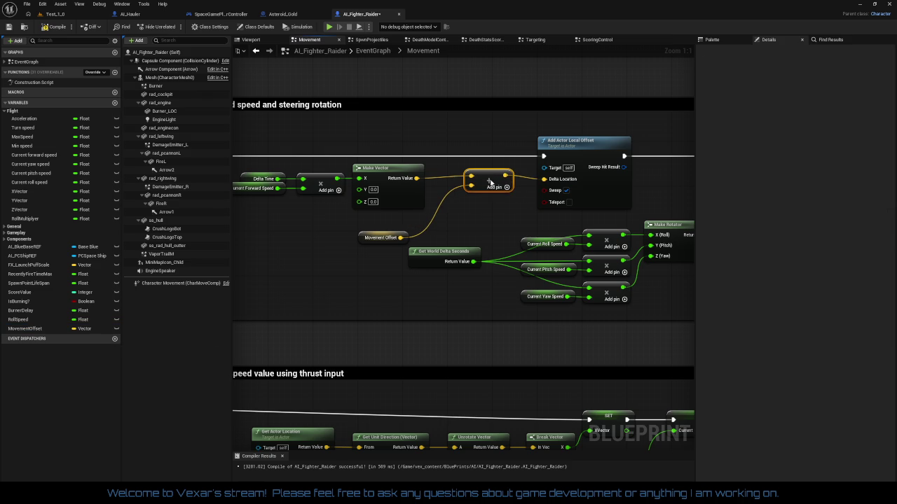
# Wire the Movement Offset getter into the Add node's lower input
pyautogui.moveTo(360, 239)
pyautogui.mouseDown()
pyautogui.moveTo(423, 194)
pyautogui.moveTo(419, 189)
pyautogui.moveTo(567, 172)
pyautogui.mouseUp()
pyautogui.click(509, 189)
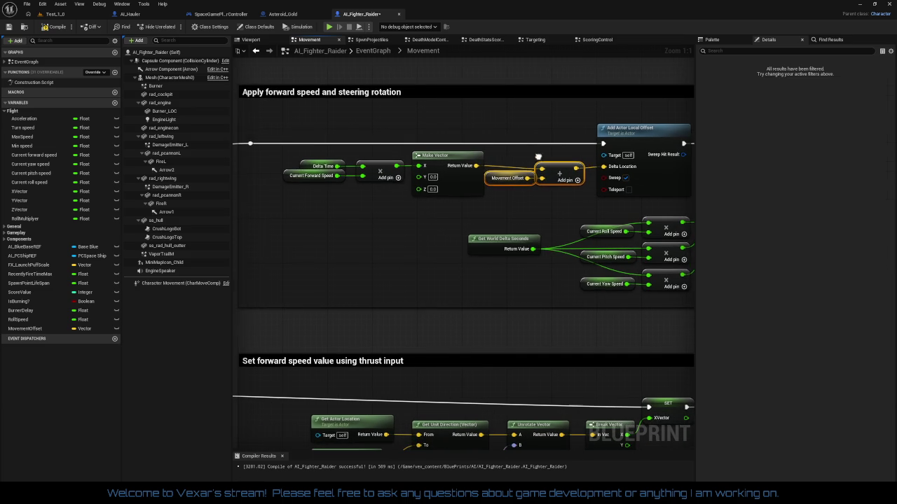
pyautogui.moveTo(305, 137)
pyautogui.mouseDown()
pyautogui.moveTo(690, 202)
pyautogui.moveTo(667, 195)
pyautogui.mouseUp()
pyautogui.click(570, 217)
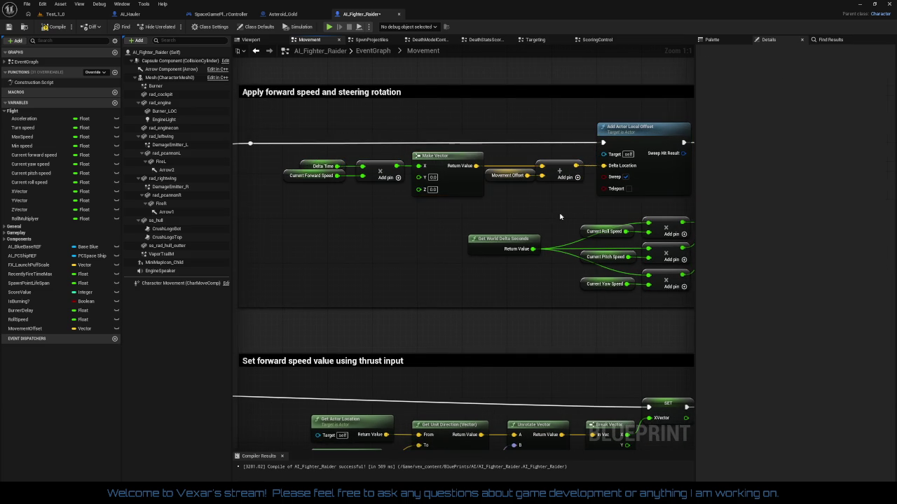
pyautogui.moveTo(542, 202); pyautogui.dragTo(489, 206)
# Check MovementOffset's default of 0, -3, -1 and recompile AI_Fighter_Raider
pyautogui.click(462, 180)
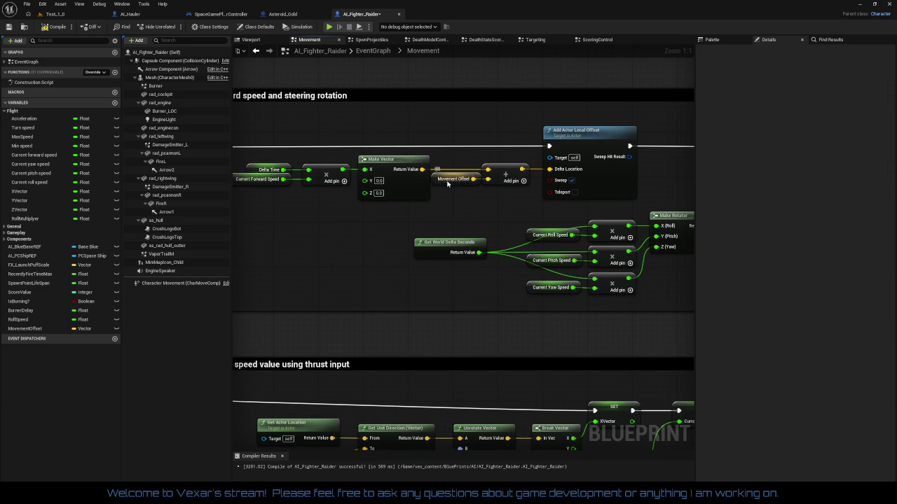
pyautogui.click(50, 28)
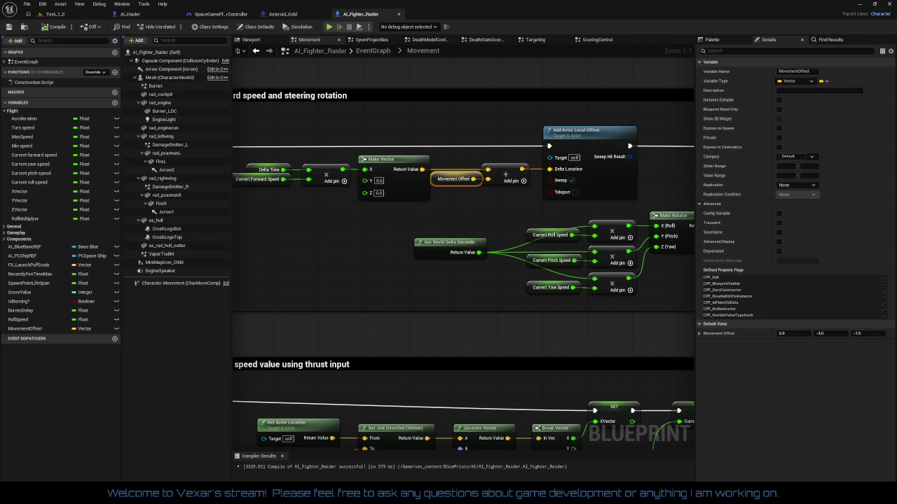
pyautogui.scroll(-3, 353, 263)
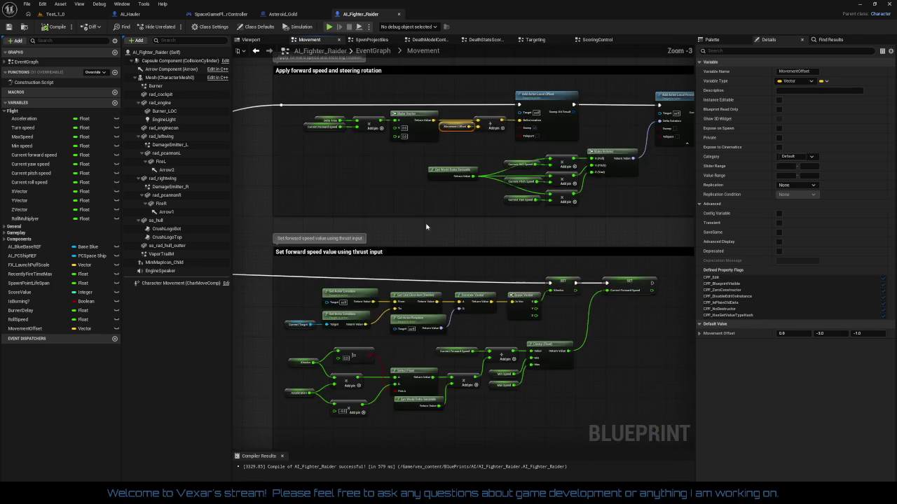
pyautogui.moveTo(354, 262); pyautogui.dragTo(403, 107)
pyautogui.scroll(-3, 453, 180)
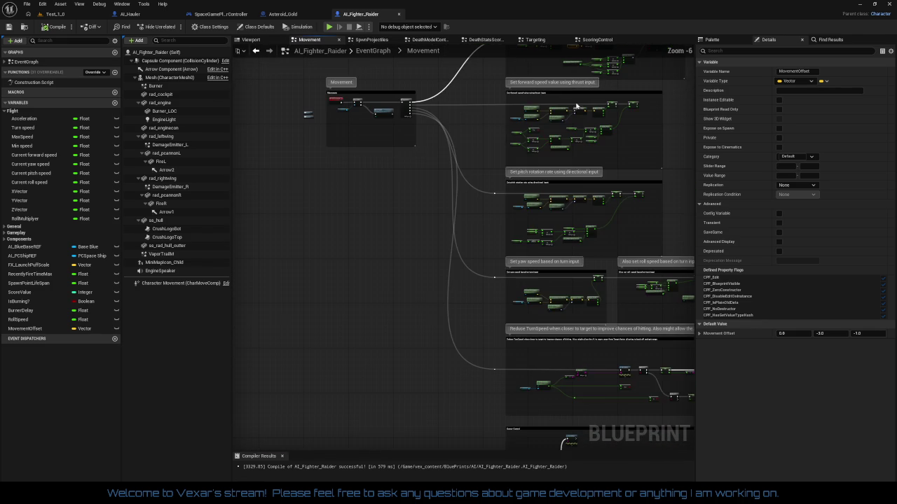
# Resize the Movement comment box by raising its top and bottom edges
pyautogui.moveTo(454, 180)
pyautogui.mouseDown()
pyautogui.moveTo(294, 86)
pyautogui.moveTo(141, 91)
pyautogui.moveTo(259, 326)
pyautogui.moveTo(356, 316)
pyautogui.moveTo(444, 356)
pyautogui.mouseUp()
pyautogui.scroll(4, 421, 269)
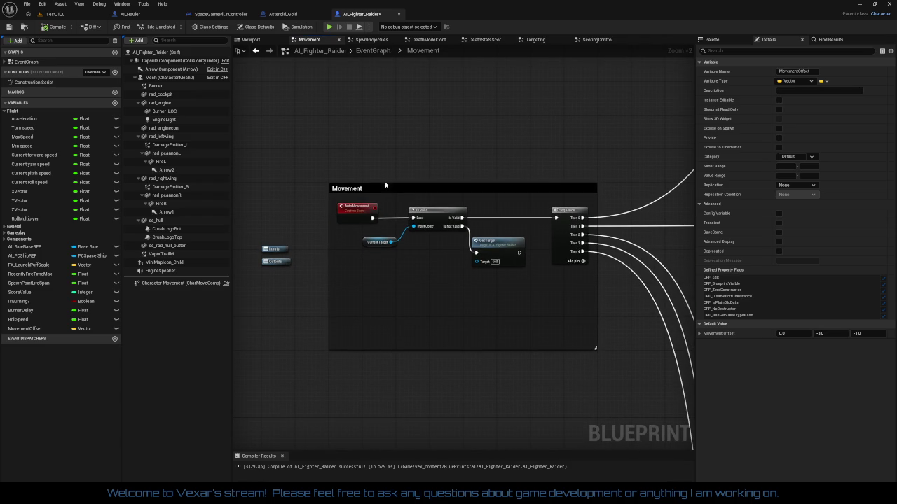
pyautogui.moveTo(384, 184)
pyautogui.mouseDown()
pyautogui.moveTo(383, 116)
pyautogui.moveTo(383, 155)
pyautogui.mouseUp()
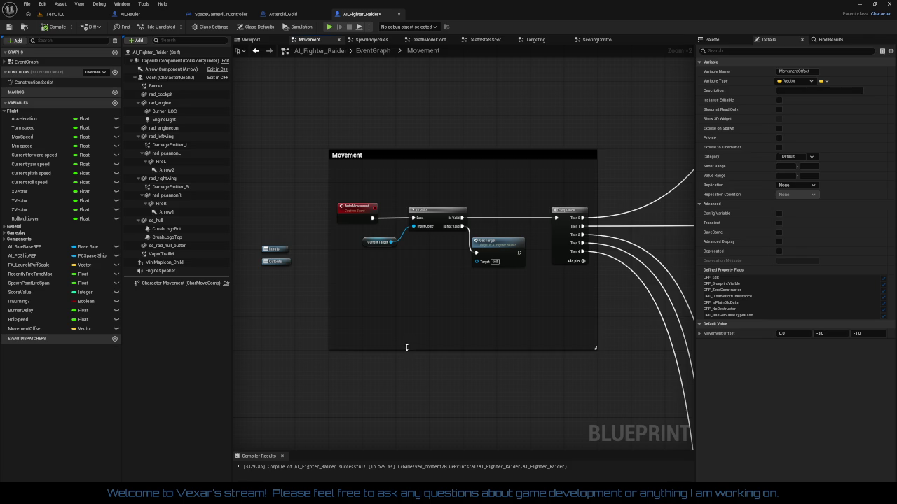
pyautogui.moveTo(406, 347); pyautogui.dragTo(404, 313)
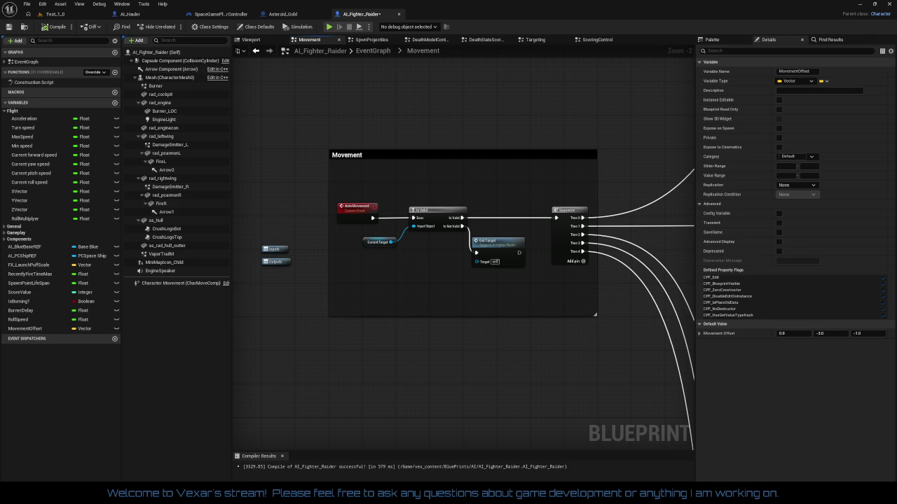
# Place Get Target between Is Valid and Sequence, straighten connections with Q, and shift AutoMovement right
pyautogui.moveTo(477, 249); pyautogui.dragTo(479, 218)
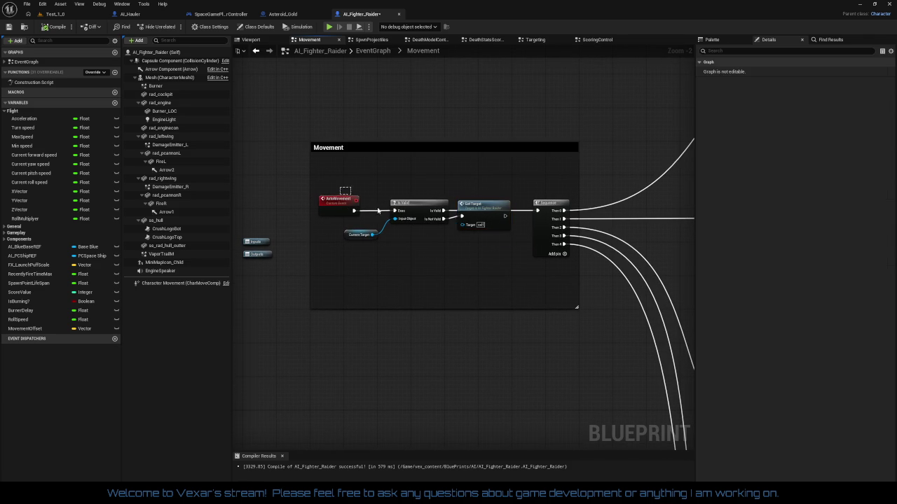
pyautogui.moveTo(343, 191); pyautogui.dragTo(486, 257)
pyautogui.press('q')
pyautogui.click(370, 227)
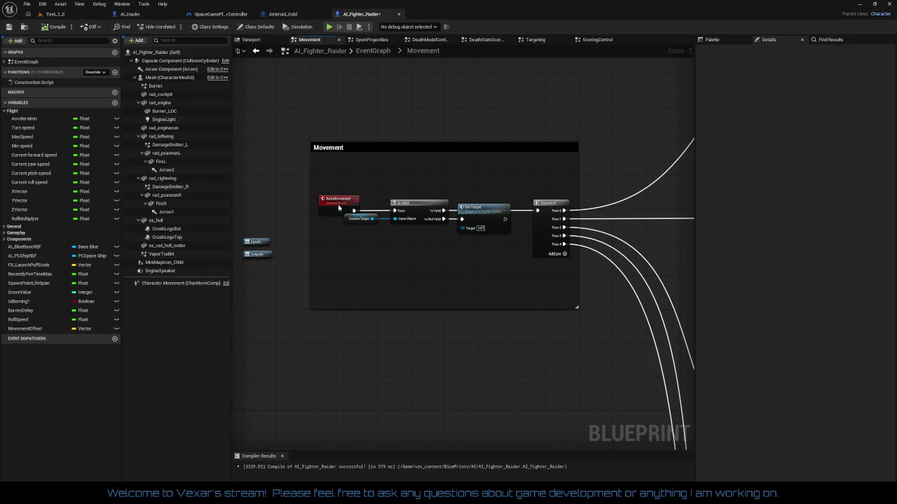
pyautogui.moveTo(339, 207); pyautogui.dragTo(519, 242)
pyautogui.click(457, 254)
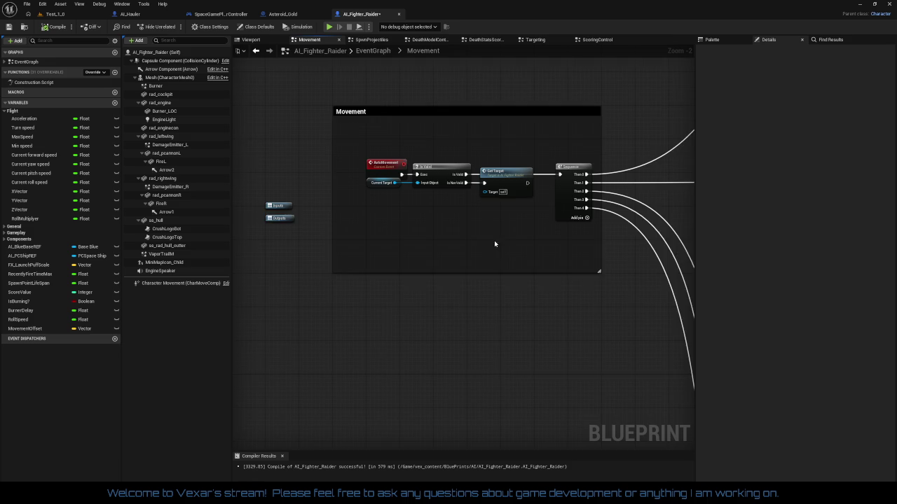
# Compile and save AI_Fighter_Raider and browse its variable list
pyautogui.click(54, 26)
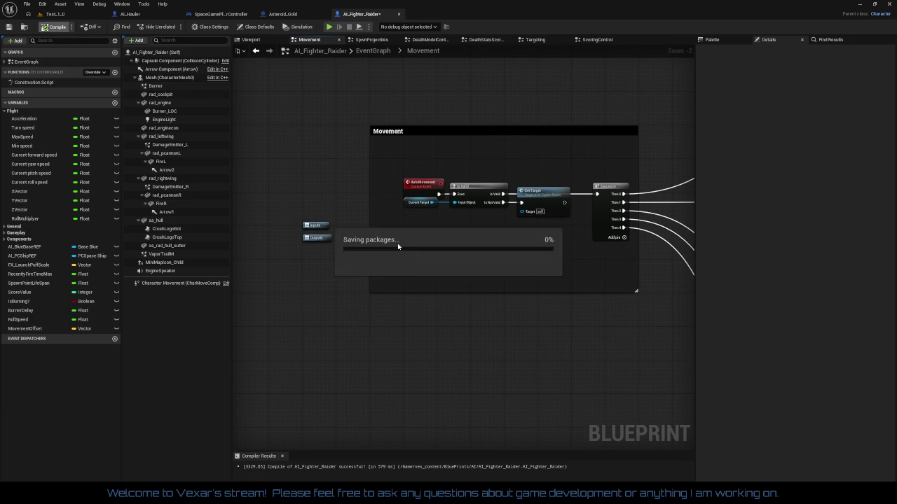
pyautogui.scroll(-2, 474, 316)
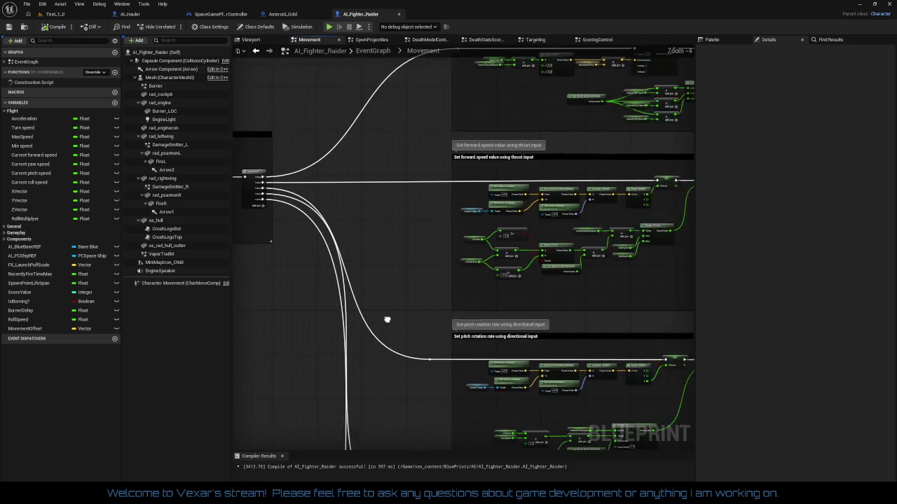
pyautogui.scroll(-2, 387, 320)
pyautogui.scroll(3, 516, 250)
pyautogui.scroll(-1, 631, 110)
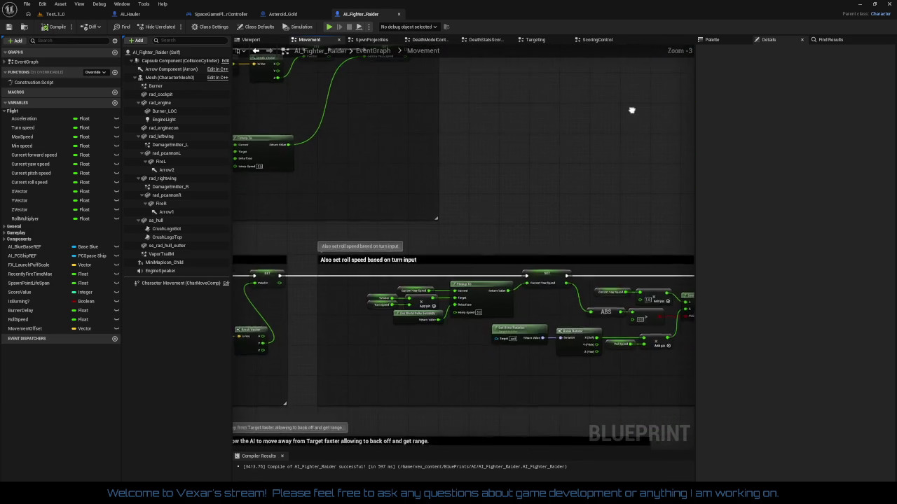
pyautogui.scroll(-4, 631, 110)
pyautogui.scroll(3, 590, 243)
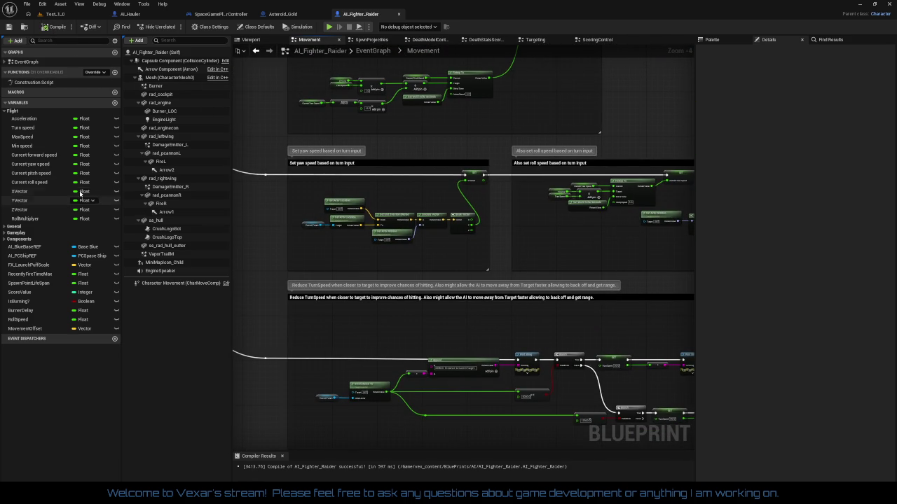
# Set MaxSpeed's default to 10000, review Min speed, Turn speed and Acceleration, and recompile
pyautogui.click(27, 136)
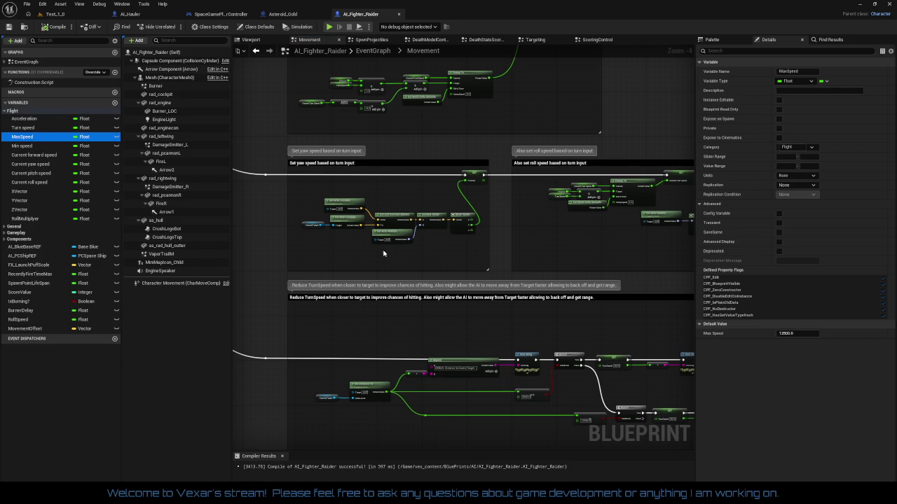
pyautogui.click(798, 333)
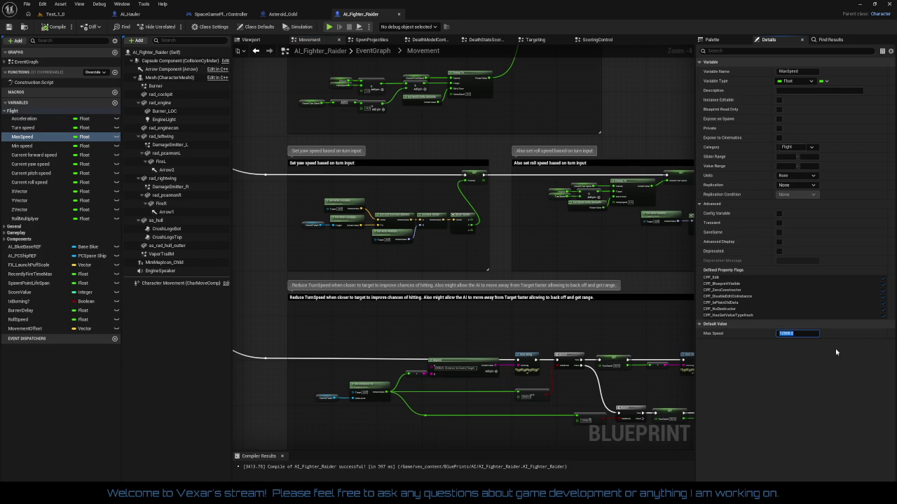
pyautogui.write('10')
pyautogui.press('Return')
pyautogui.click(23, 146)
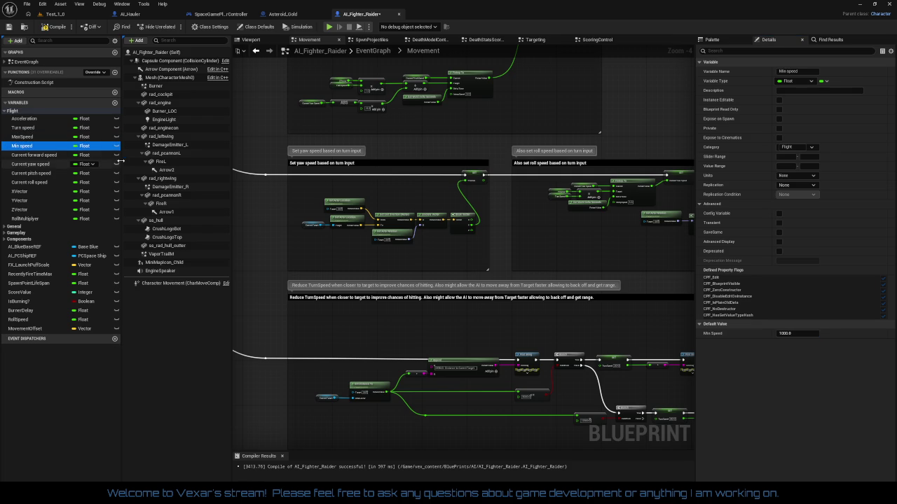
pyautogui.click(22, 129)
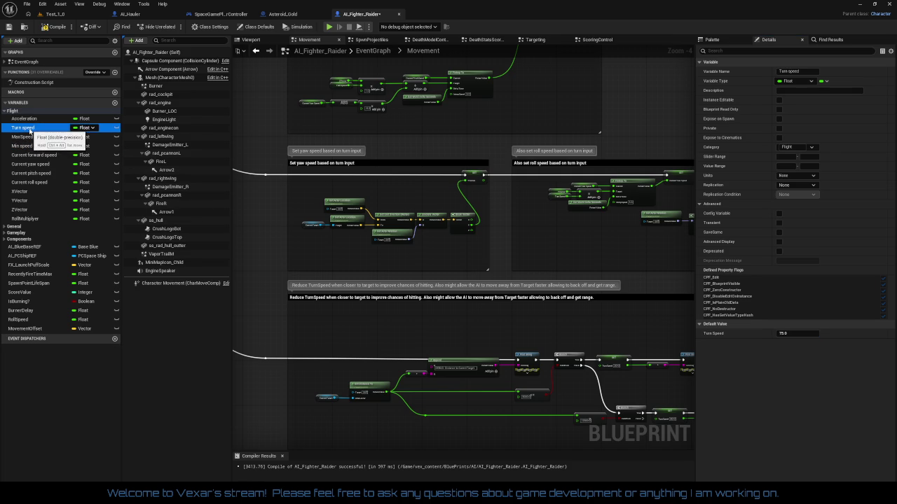
pyautogui.click(29, 119)
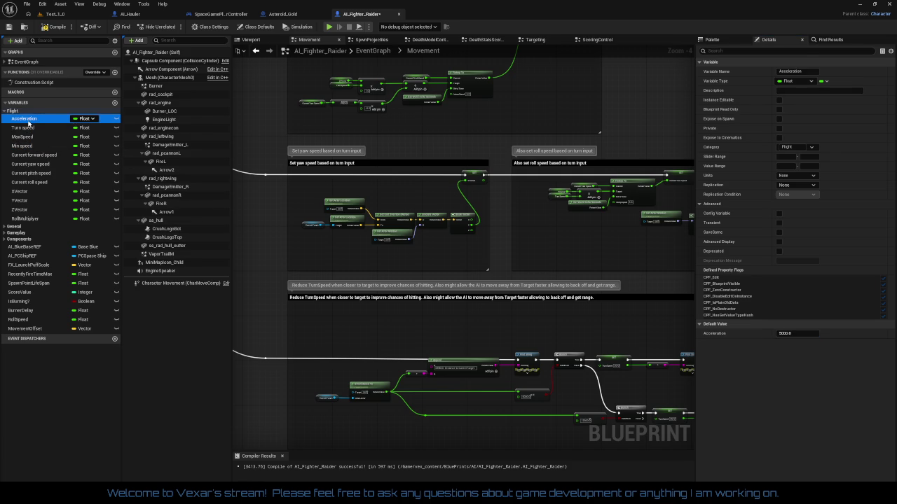
pyautogui.click(53, 27)
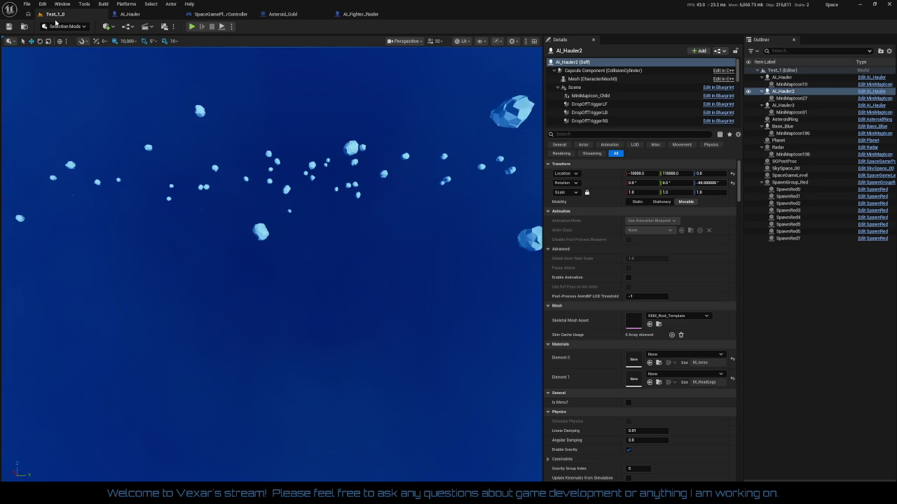
# Play-test Test_1_0 with the retuned fighter, boosting forward, then stop with Esc
pyautogui.click(55, 14)
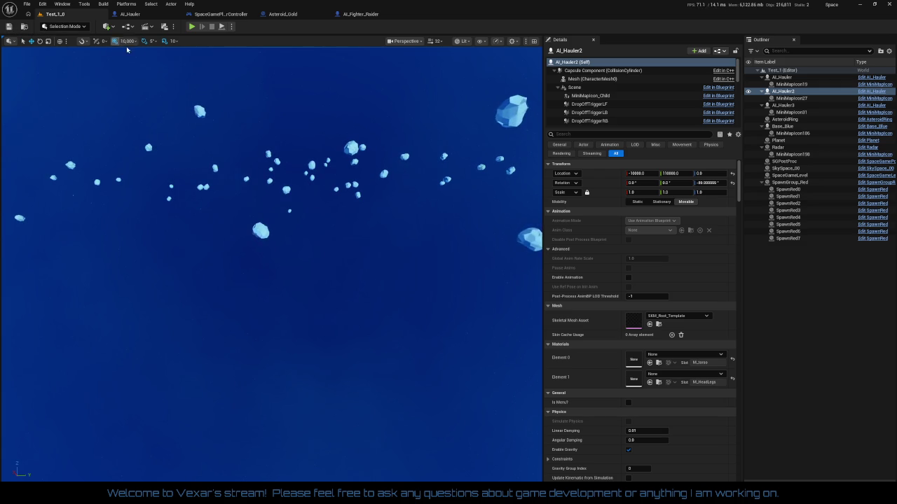
pyautogui.click(191, 27)
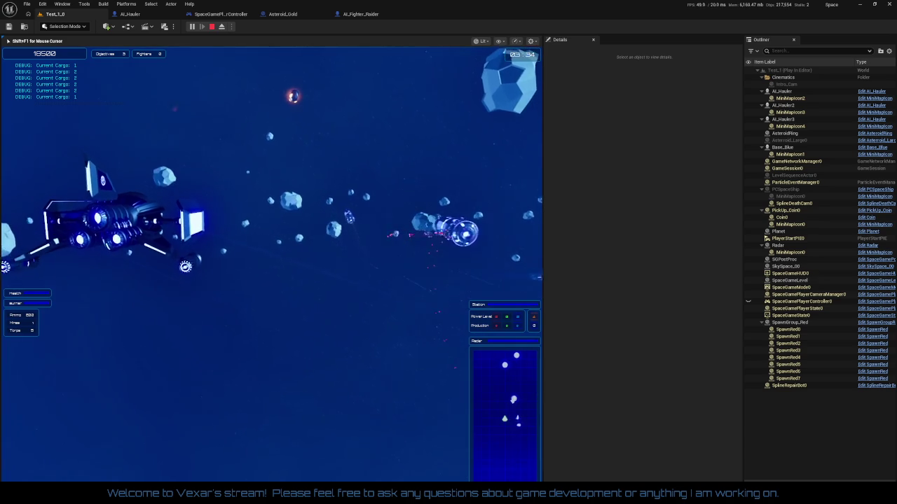
pyautogui.press('shift')
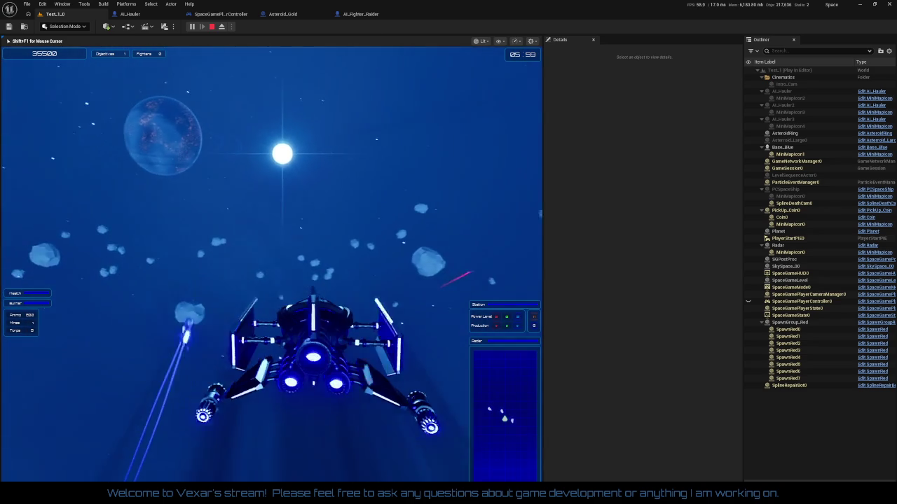
pyautogui.press('Escape')
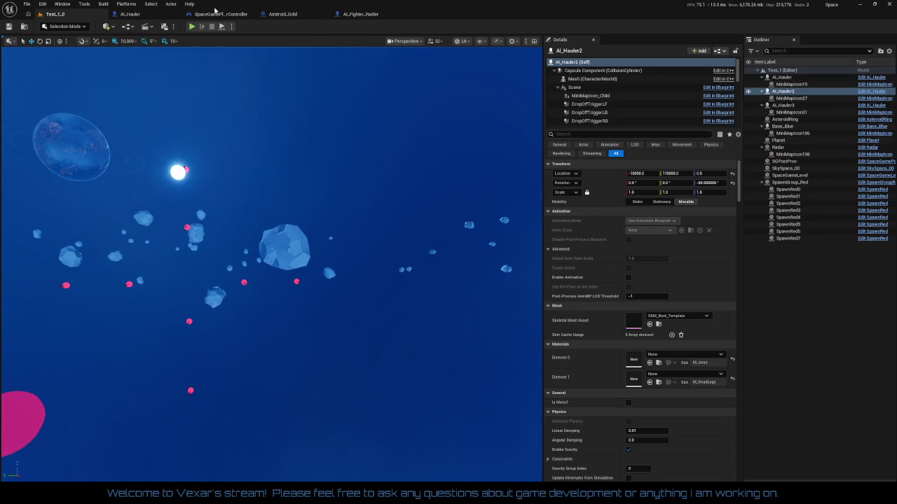
# Open AI_Hauler and pan its graph to the Health Reduction comment
pyautogui.click(170, 14)
pyautogui.scroll(-4, 569, 162)
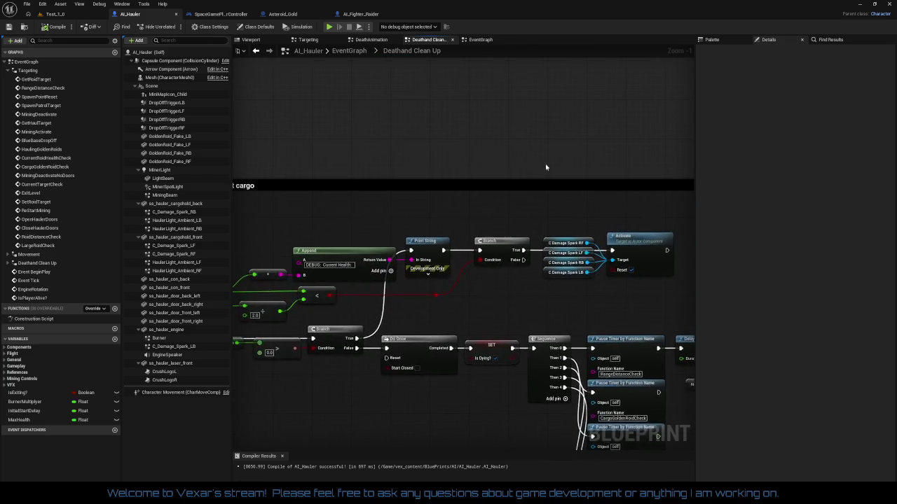
pyautogui.moveTo(569, 162)
pyautogui.mouseDown()
pyautogui.moveTo(307, 274)
pyautogui.moveTo(524, 433)
pyautogui.moveTo(581, 306)
pyautogui.moveTo(572, 268)
pyautogui.mouseUp()
pyautogui.scroll(2, 449, 238)
pyautogui.moveTo(394, 250); pyautogui.dragTo(511, 268)
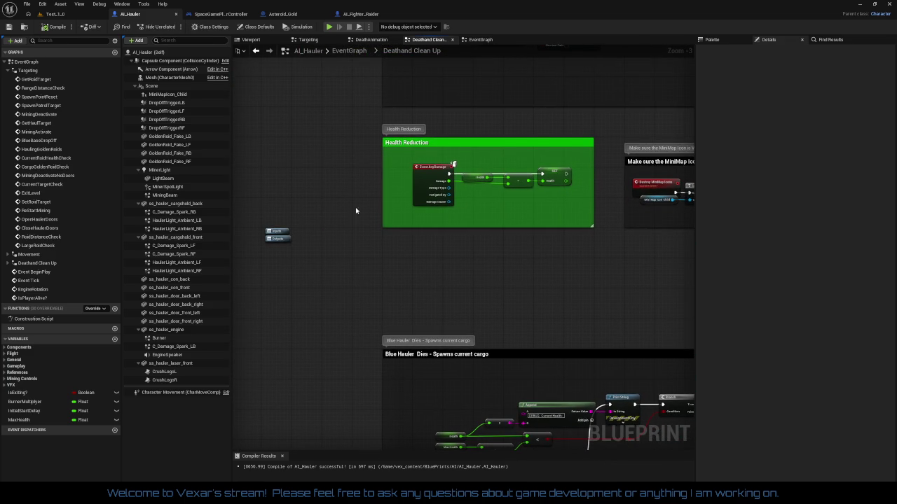
# In the Targeting graph, follow the level-exit chain to the Spawn Emitter Attached node
pyautogui.click(317, 40)
pyautogui.scroll(2, 595, 266)
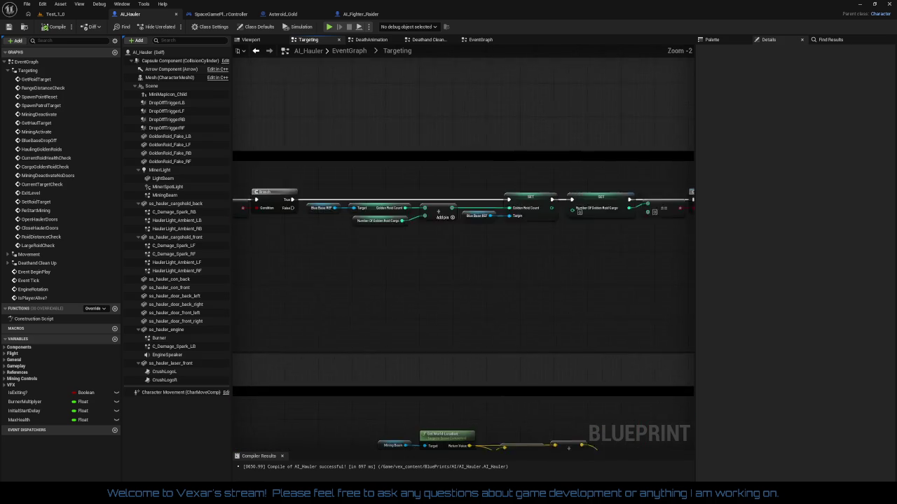
pyautogui.moveTo(452, 301)
pyautogui.mouseDown()
pyautogui.moveTo(600, 294)
pyautogui.moveTo(582, 311)
pyautogui.moveTo(507, 274)
pyautogui.moveTo(416, 274)
pyautogui.moveTo(477, 268)
pyautogui.moveTo(486, 256)
pyautogui.moveTo(385, 268)
pyautogui.mouseUp()
pyautogui.scroll(1, 487, 256)
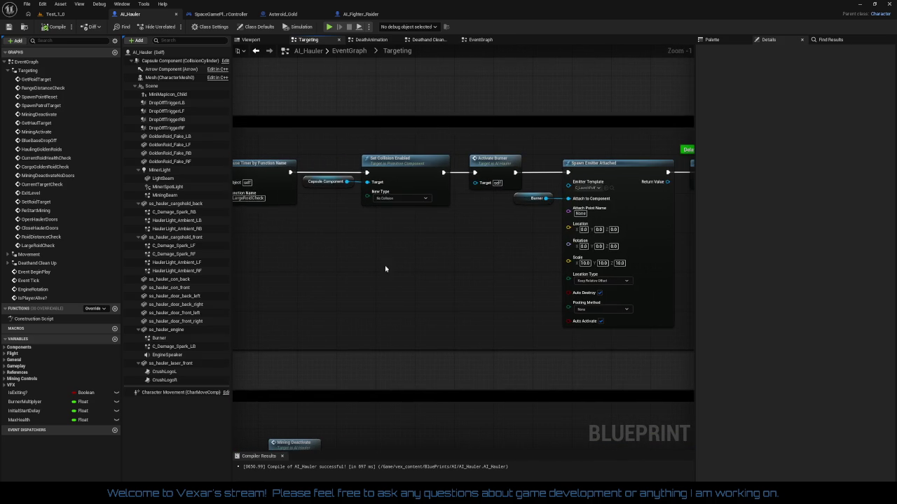
pyautogui.moveTo(478, 276)
pyautogui.mouseDown()
pyautogui.moveTo(294, 280)
pyautogui.moveTo(428, 292)
pyautogui.mouseUp()
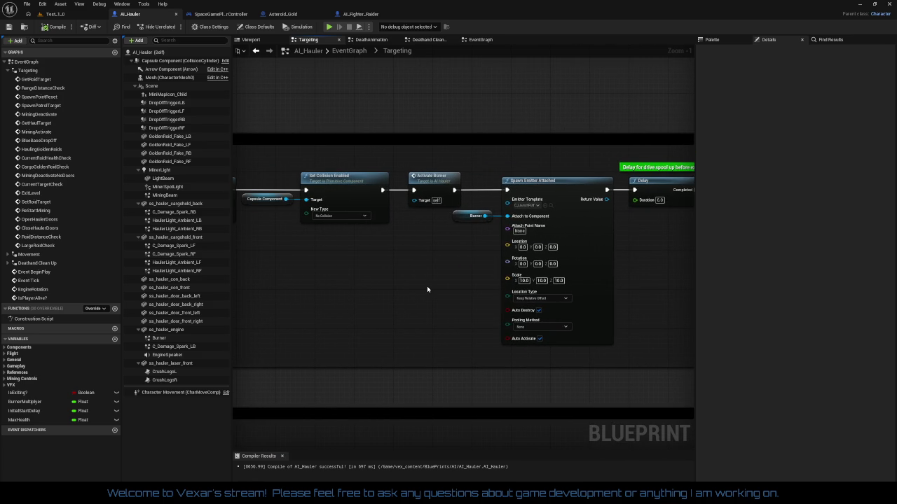
pyautogui.moveTo(428, 290); pyautogui.dragTo(259, 284)
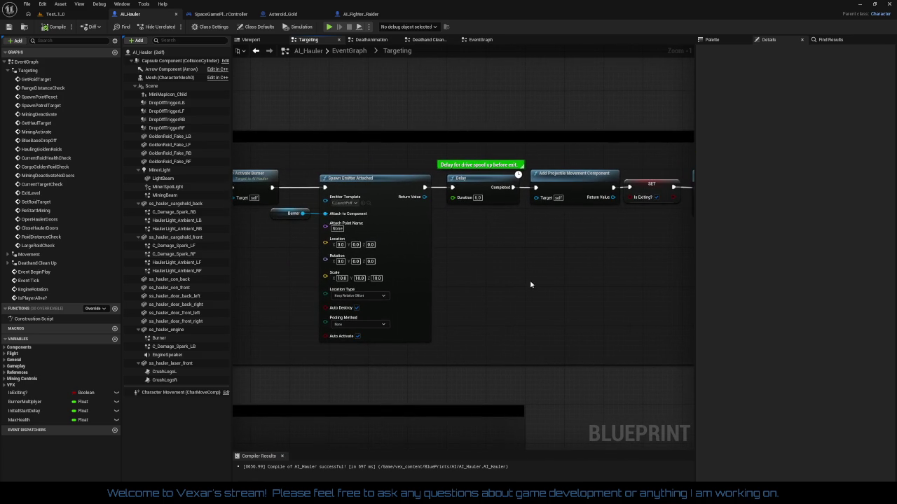
pyautogui.moveTo(530, 284)
pyautogui.mouseDown()
pyautogui.moveTo(356, 275)
pyautogui.moveTo(423, 277)
pyautogui.mouseUp()
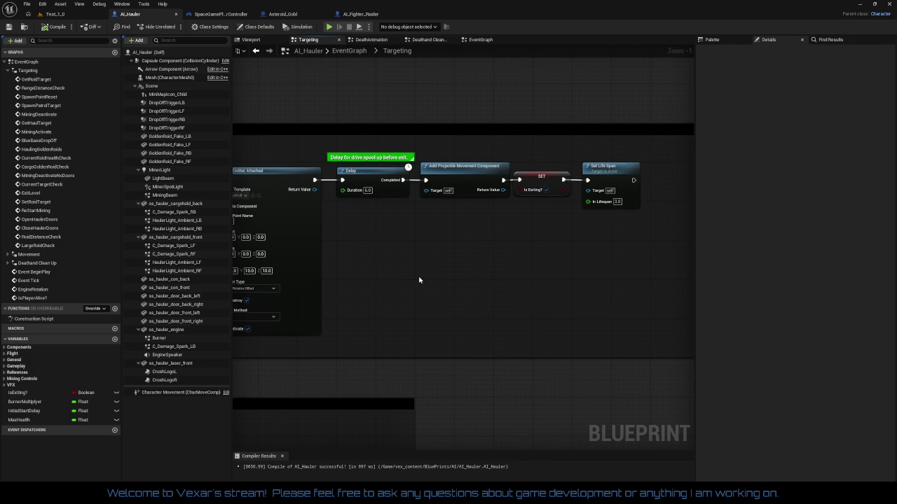
pyautogui.moveTo(419, 281); pyautogui.dragTo(505, 271)
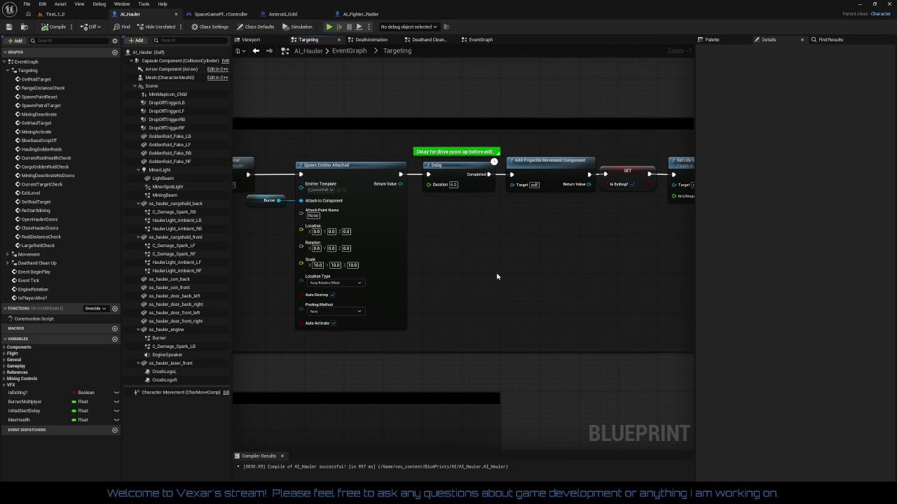
pyautogui.moveTo(497, 277); pyautogui.dragTo(434, 270)
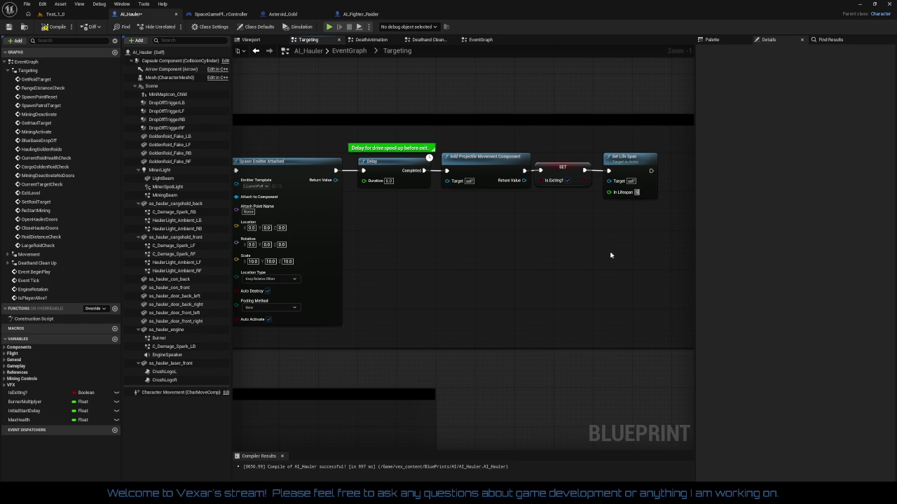
pyautogui.hscroll(-5, 611, 255)
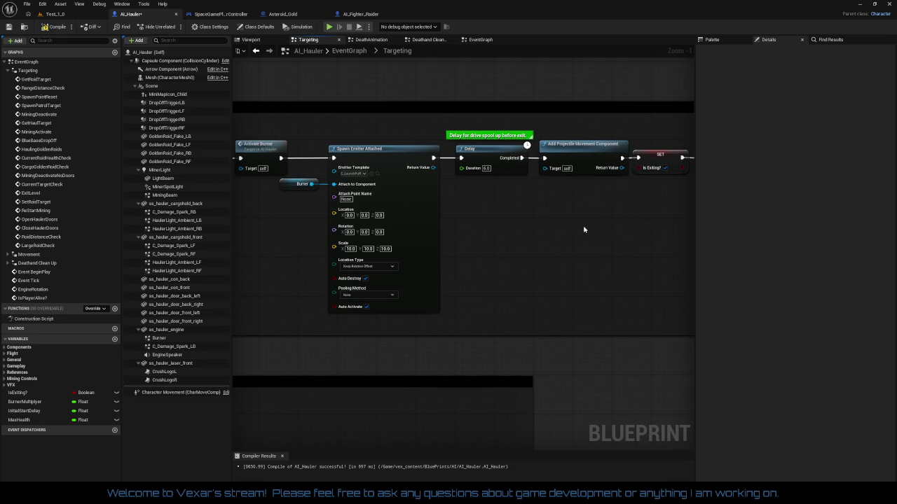
pyautogui.hscroll(-4, 547, 228)
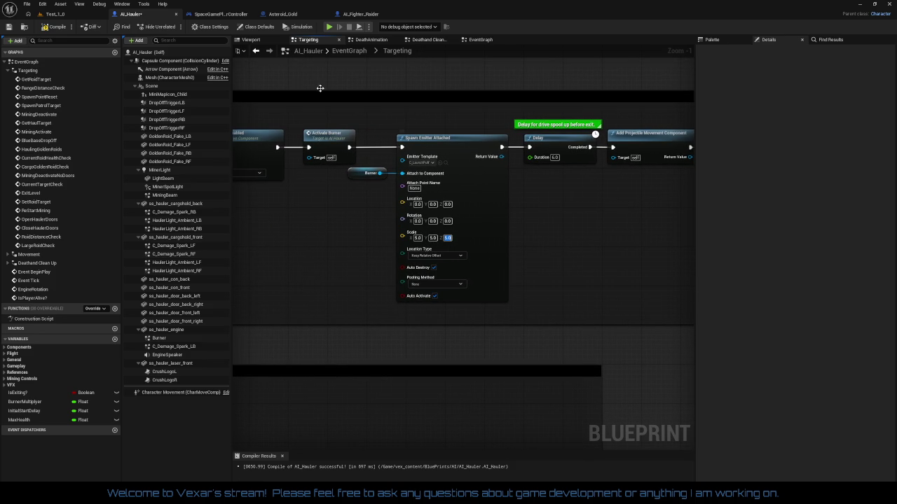
# Compile AI_Hauler, return to Test_1, save, select SpaceGameLevel and start a play-test
pyautogui.click(73, 29)
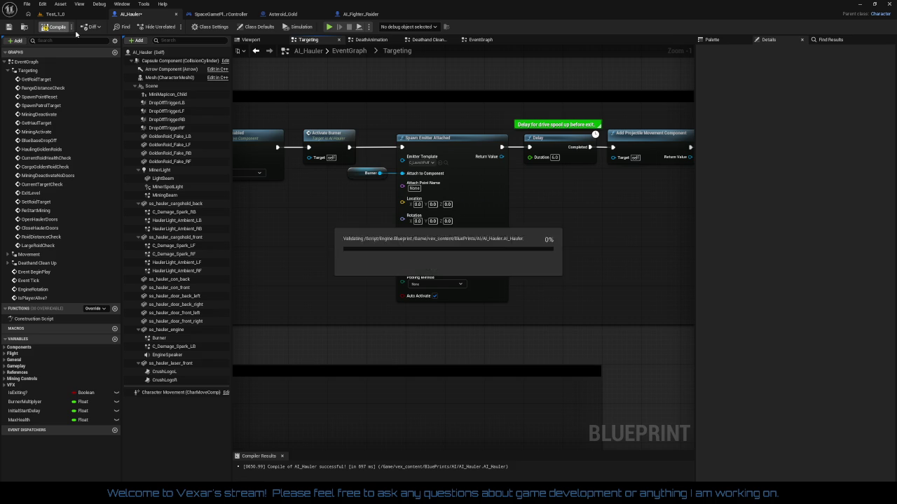
pyautogui.click(73, 17)
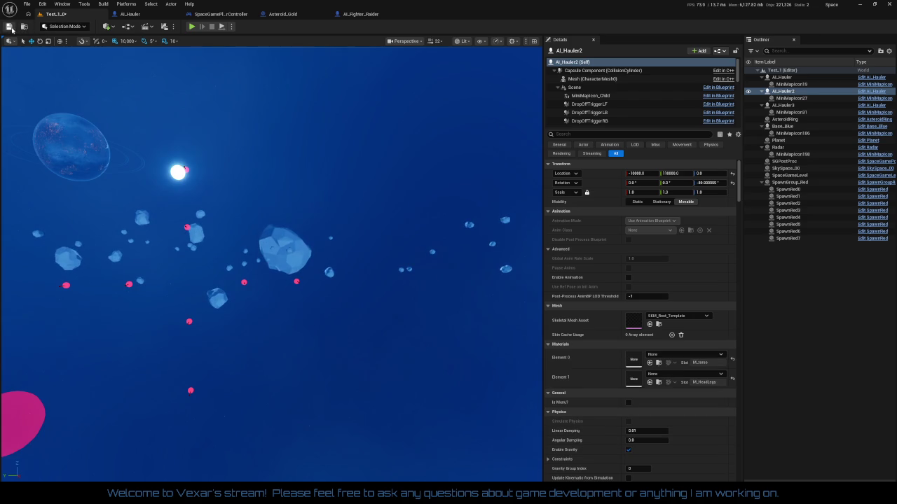
pyautogui.press('f')
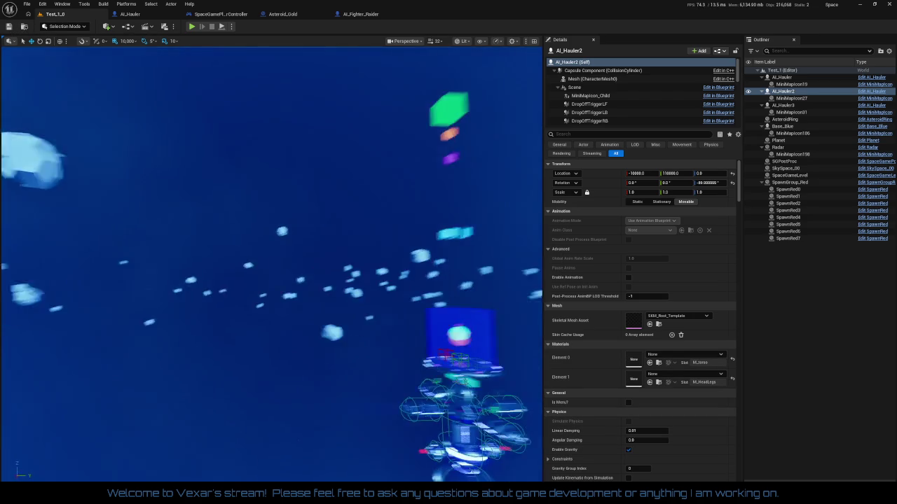
pyautogui.click(790, 176)
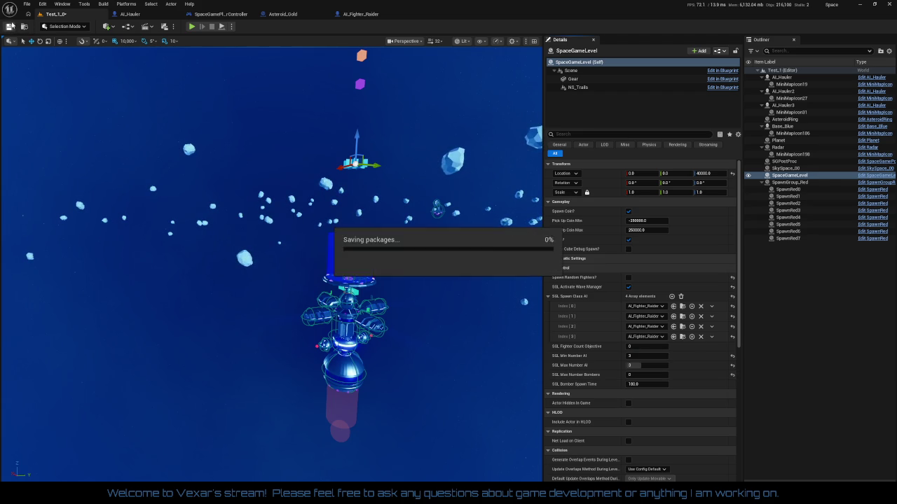
pyautogui.click(191, 27)
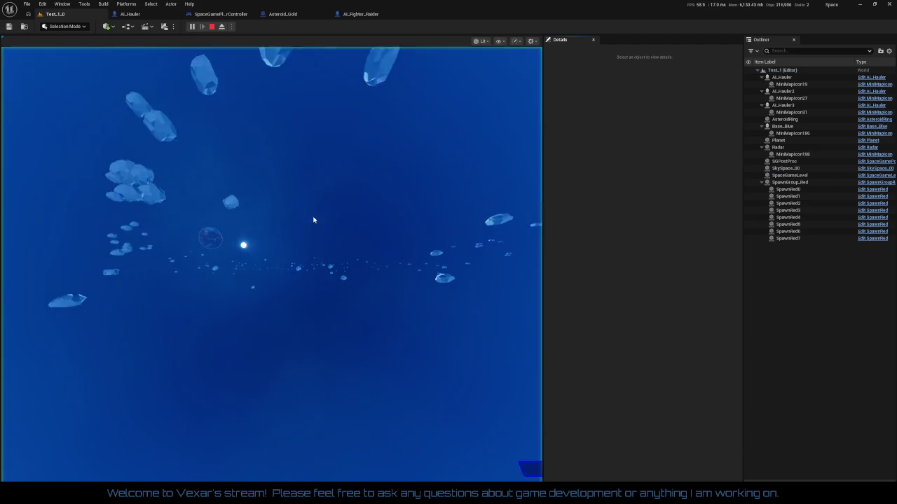
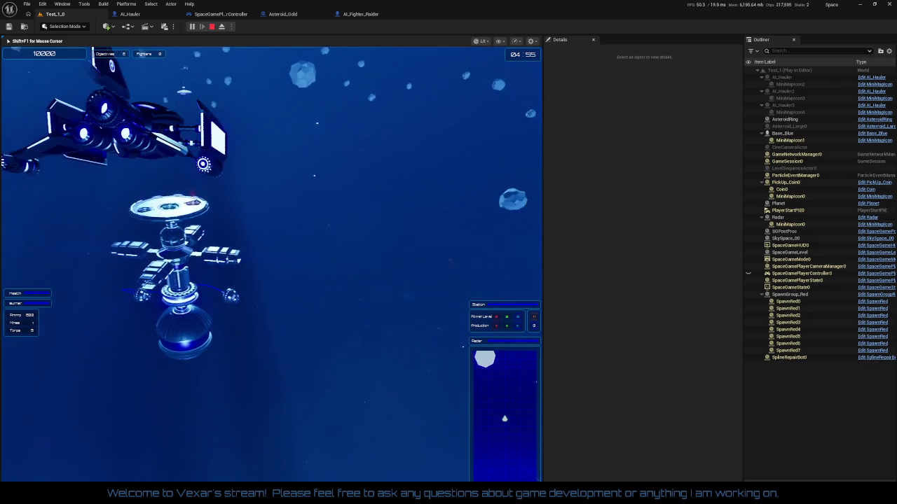
# Switch back to the editor and scroll through SpaceGameLevel's settings
pyautogui.hotkey('alt', 'Tab')
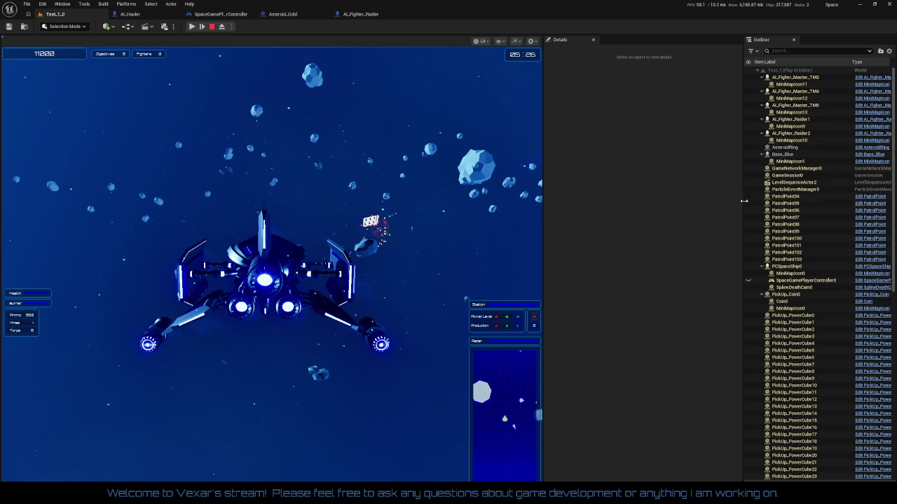
pyautogui.scroll(-5, 819, 231)
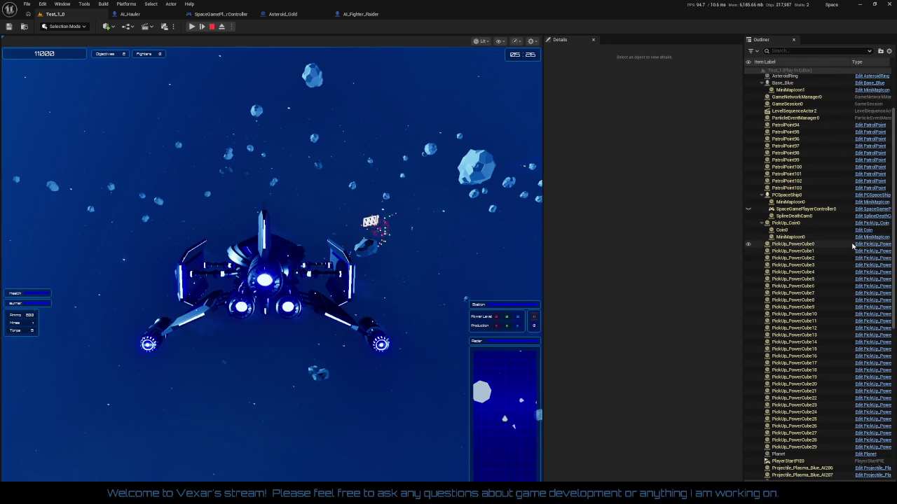
pyautogui.scroll(-15, 853, 245)
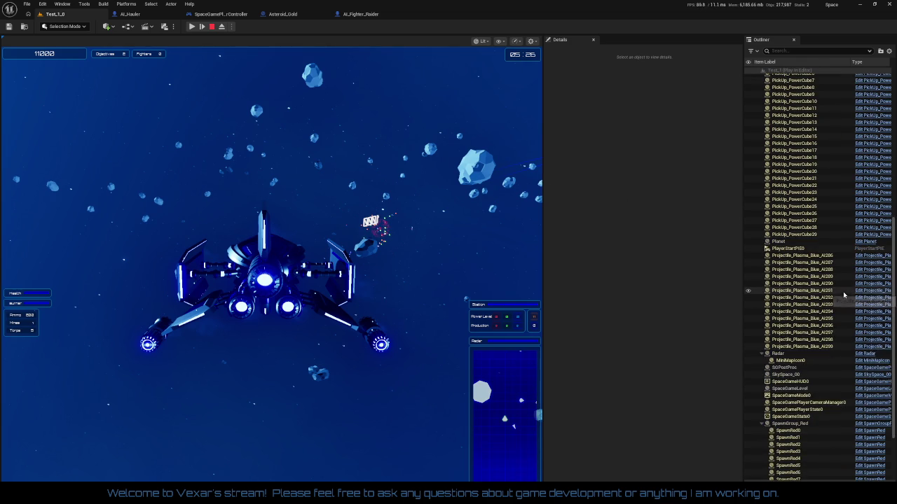
pyautogui.scroll(-6, 843, 295)
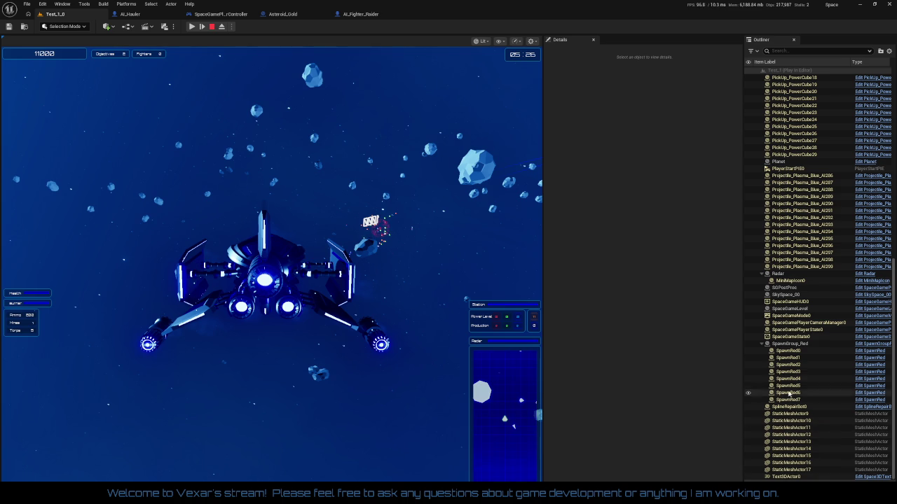
pyautogui.scroll(11, 786, 340)
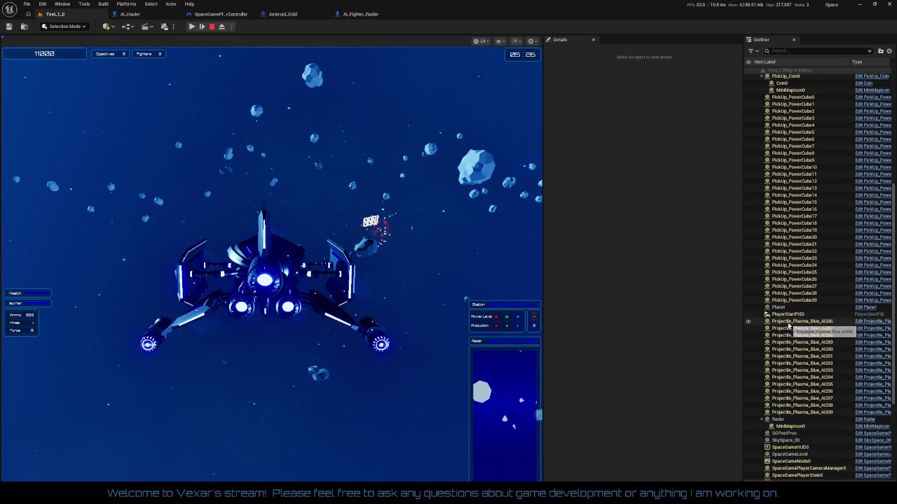
pyautogui.scroll(15, 792, 308)
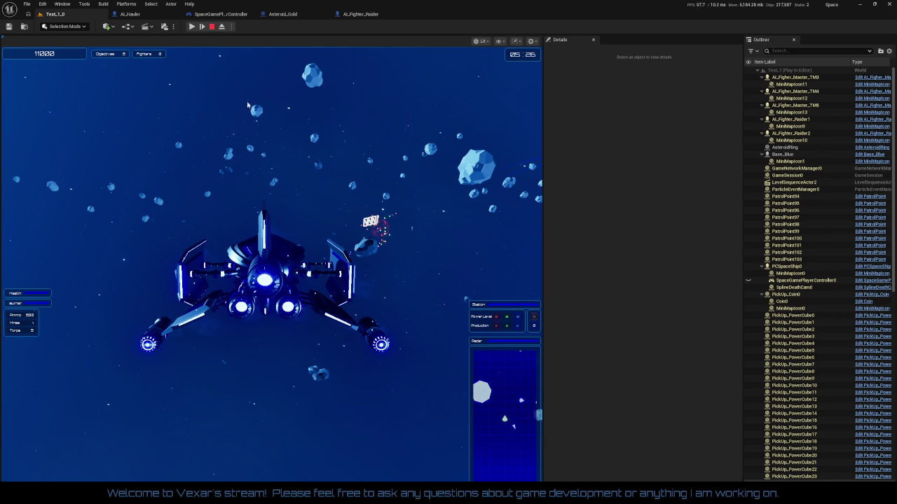
# Stop the play-test and fly the viewport camera to frame the planet and station
pyautogui.click(213, 28)
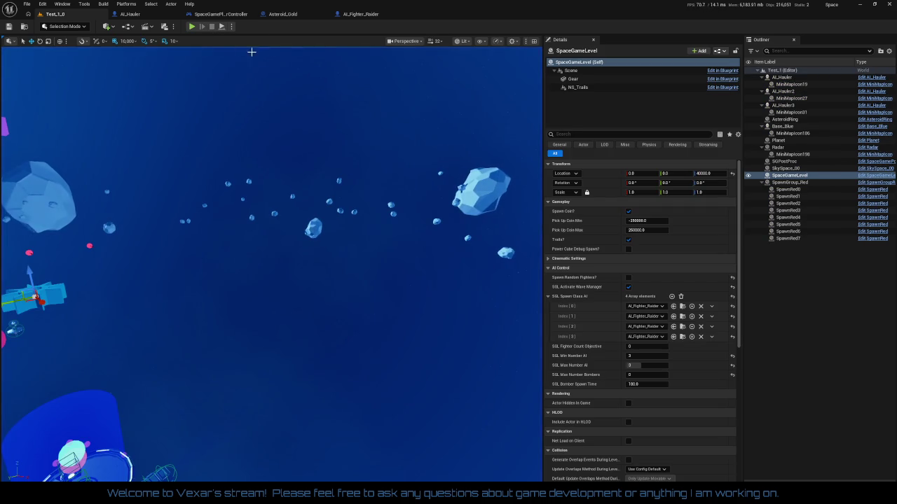
pyautogui.moveTo(345, 141)
pyautogui.mouseDown()
pyautogui.moveTo(294, 150)
pyautogui.moveTo(344, 184)
pyautogui.mouseUp()
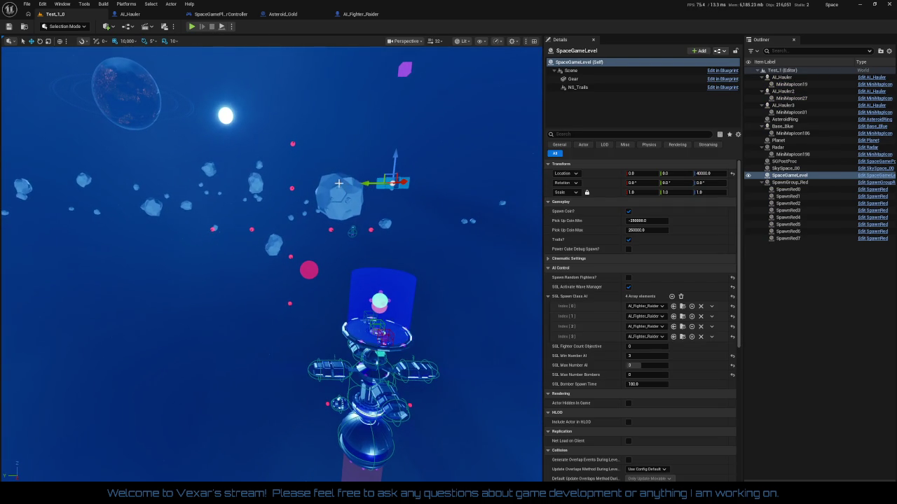
pyautogui.moveTo(284, 186); pyautogui.dragTo(285, 186)
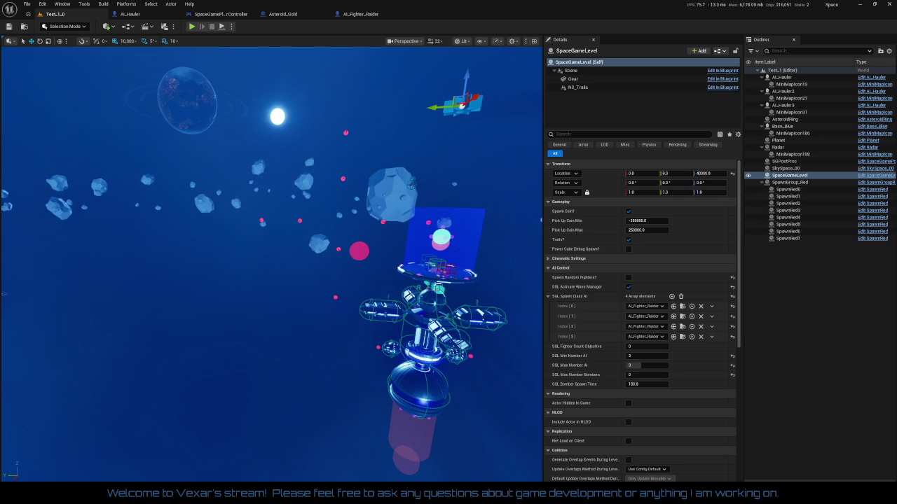
# Set SGL Min Number AI to 4, save the level, and start a play-test
pyautogui.click(638, 356)
pyautogui.write('4')
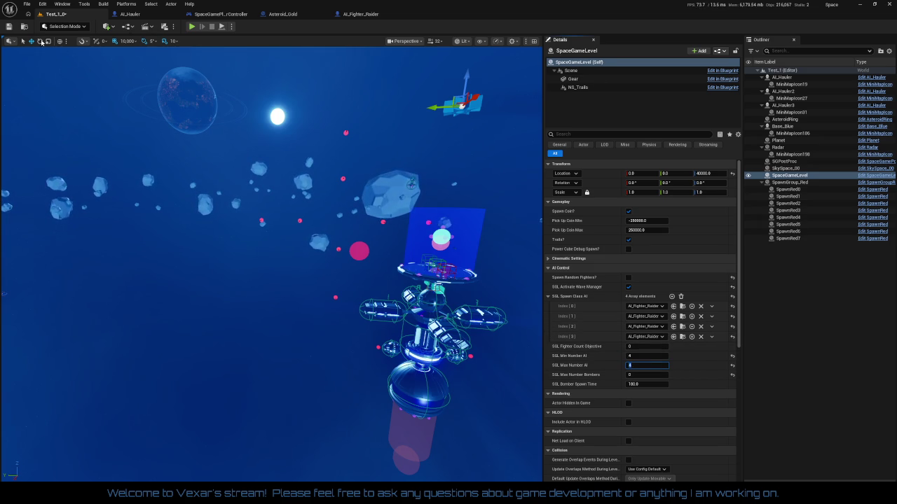
pyautogui.click(9, 28)
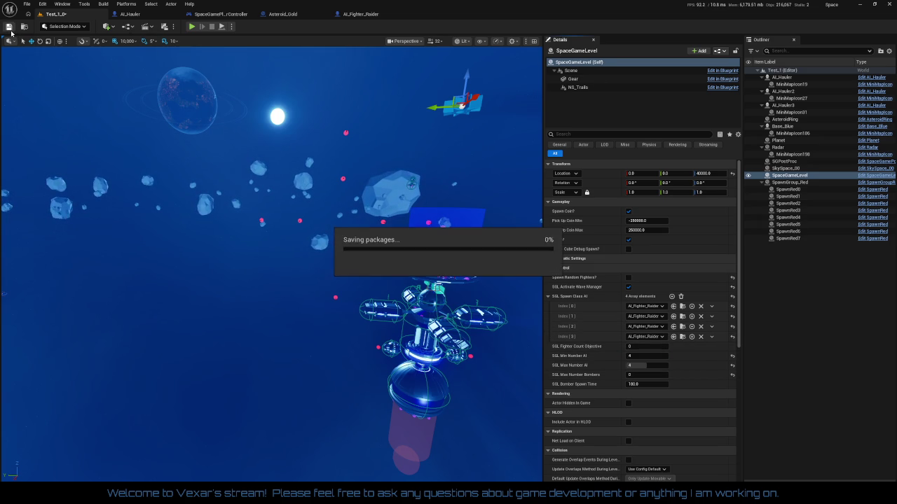
pyautogui.click(193, 27)
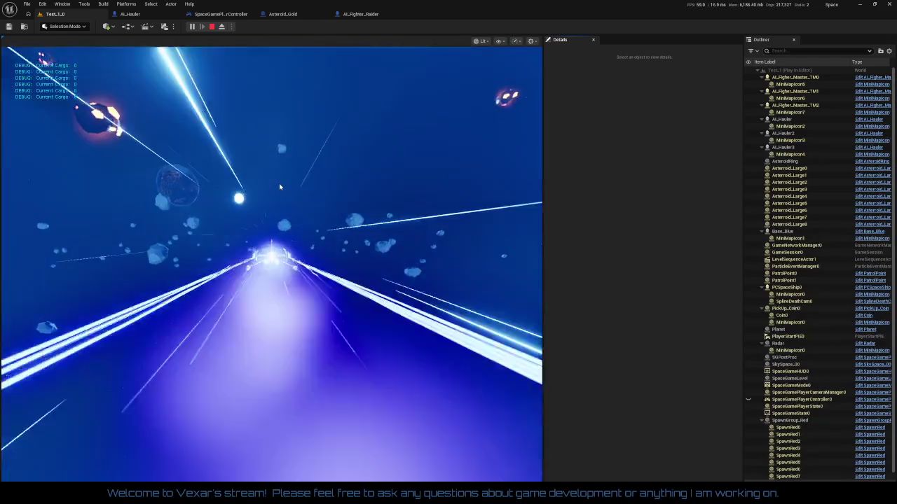
# Stop the play-test, open AI_Hauler's event graph and pan to the SET and Set Life Span nodes
pyautogui.press('Escape')
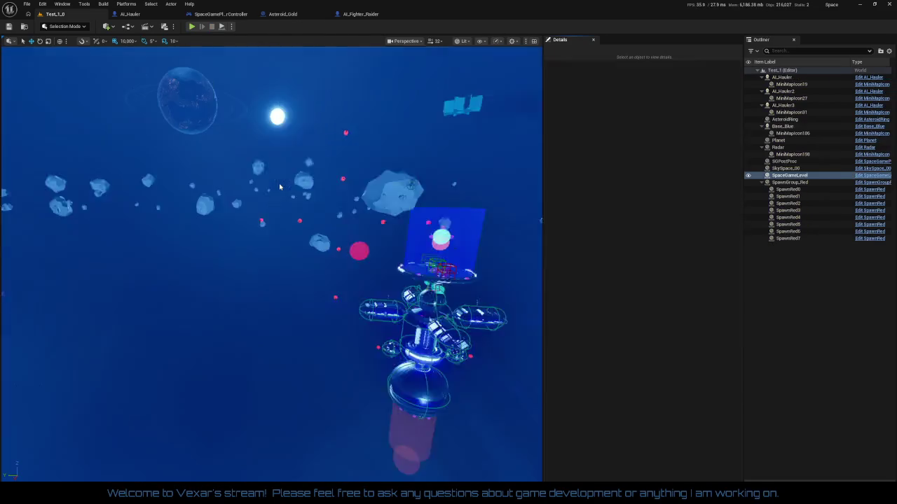
pyautogui.click(155, 13)
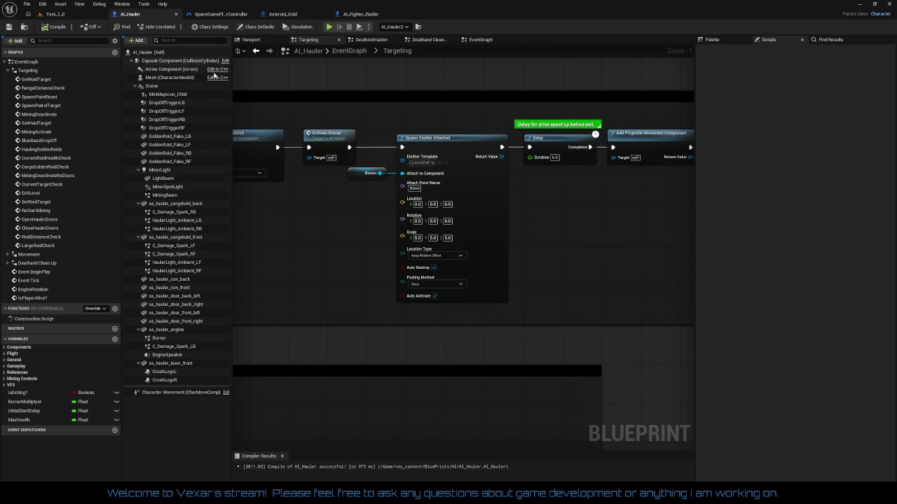
pyautogui.moveTo(540, 217); pyautogui.dragTo(479, 236)
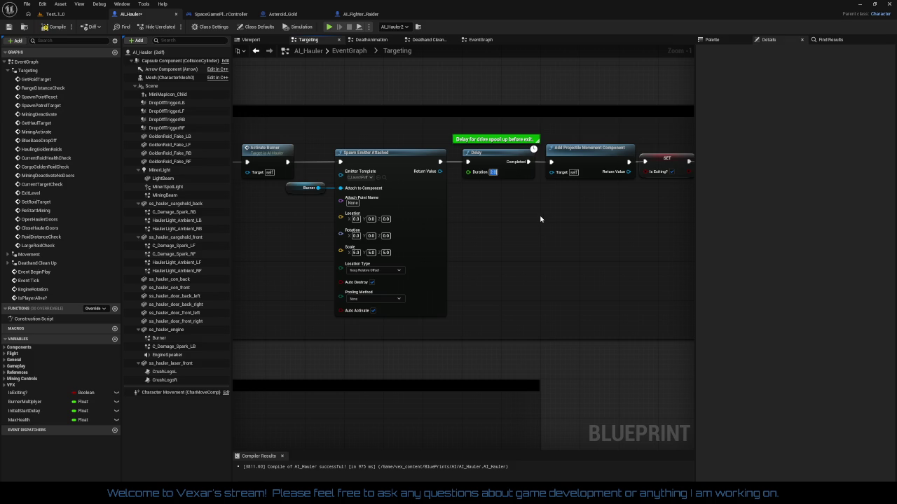
pyautogui.moveTo(540, 219); pyautogui.dragTo(456, 212)
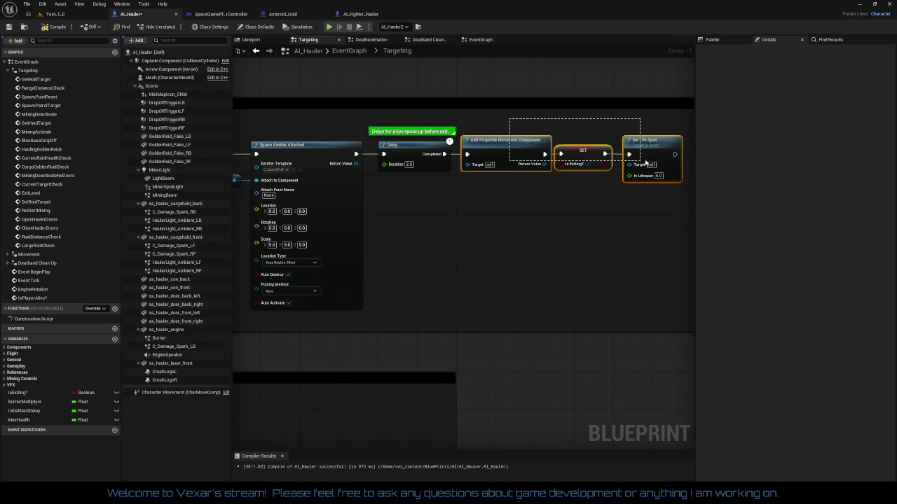
pyautogui.moveTo(538, 211); pyautogui.dragTo(592, 206)
pyautogui.click(592, 206)
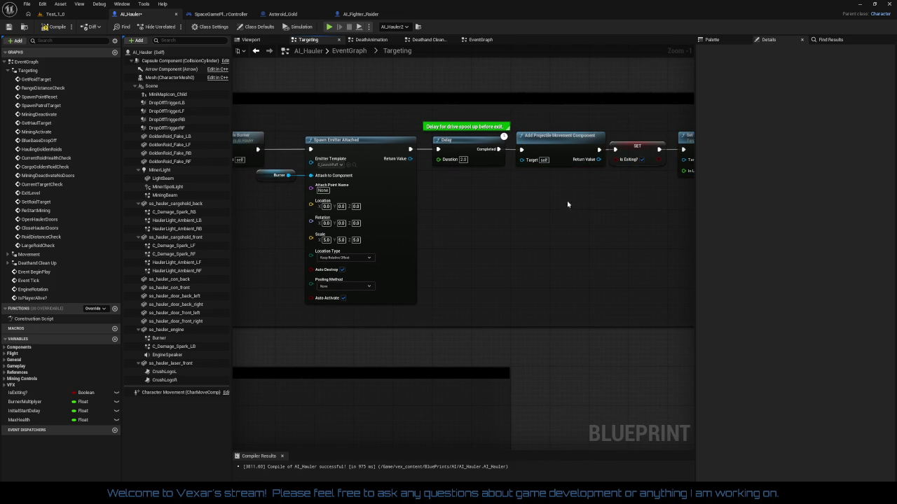
pyautogui.click(554, 148)
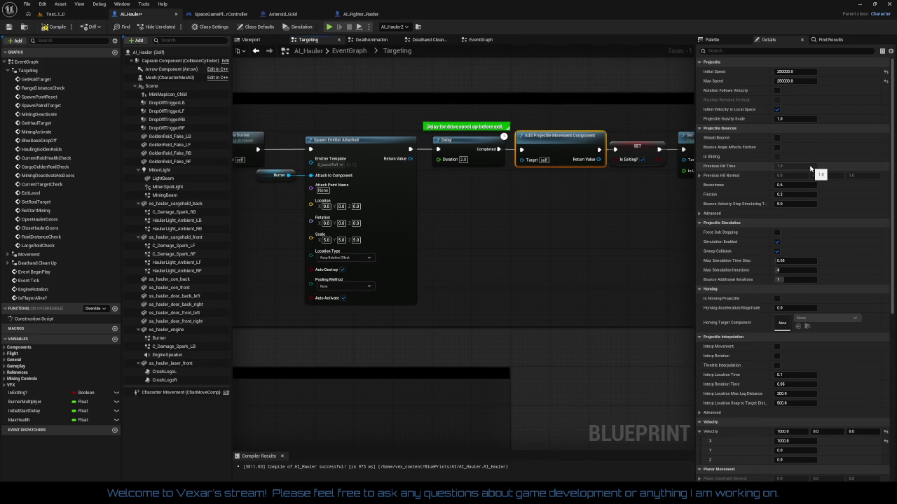
pyautogui.scroll(-6, 812, 175)
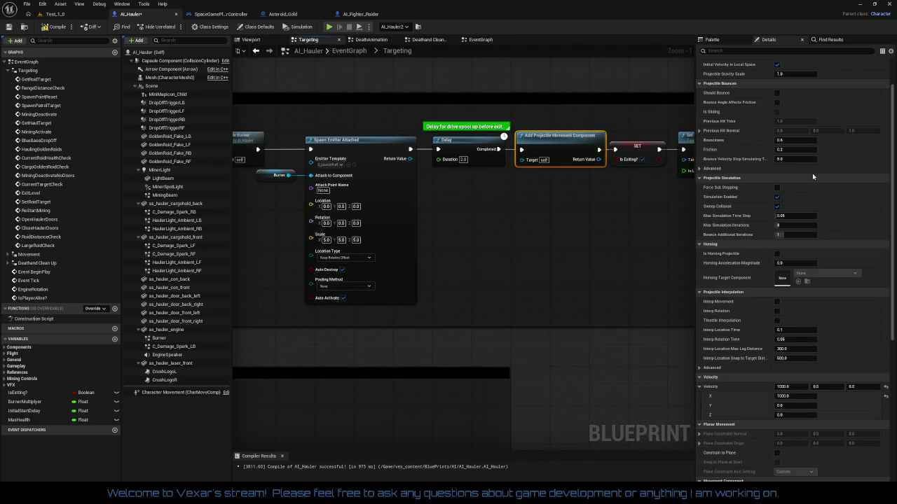
pyautogui.scroll(-6, 814, 193)
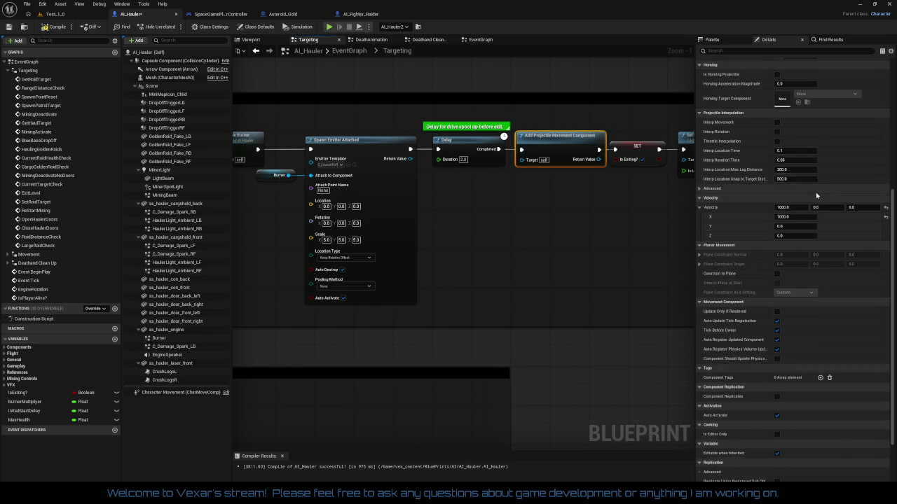
pyautogui.click(592, 236)
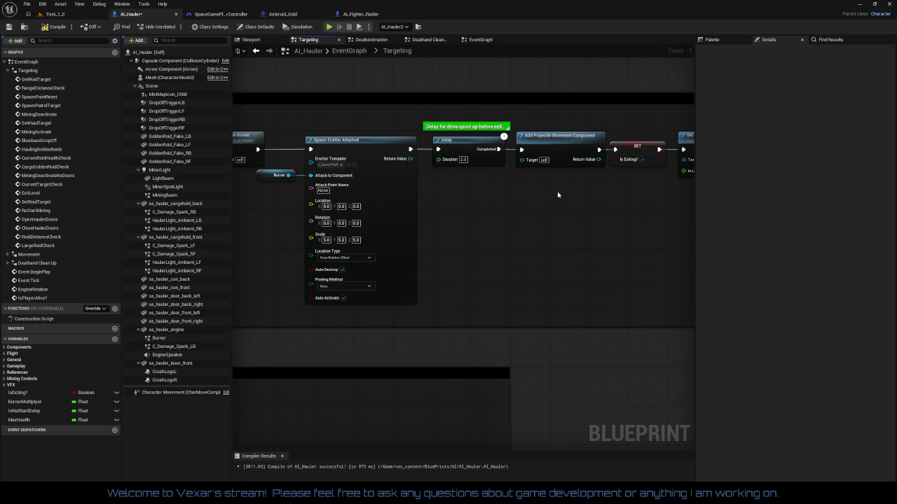
pyautogui.moveTo(558, 195); pyautogui.dragTo(484, 197)
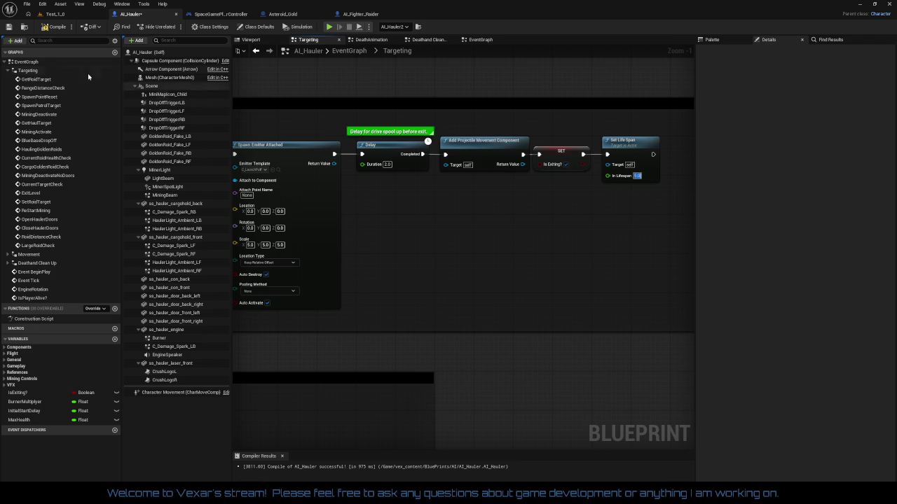
# Switch to the Test_1 level and start a Play In Editor session
pyautogui.click(56, 15)
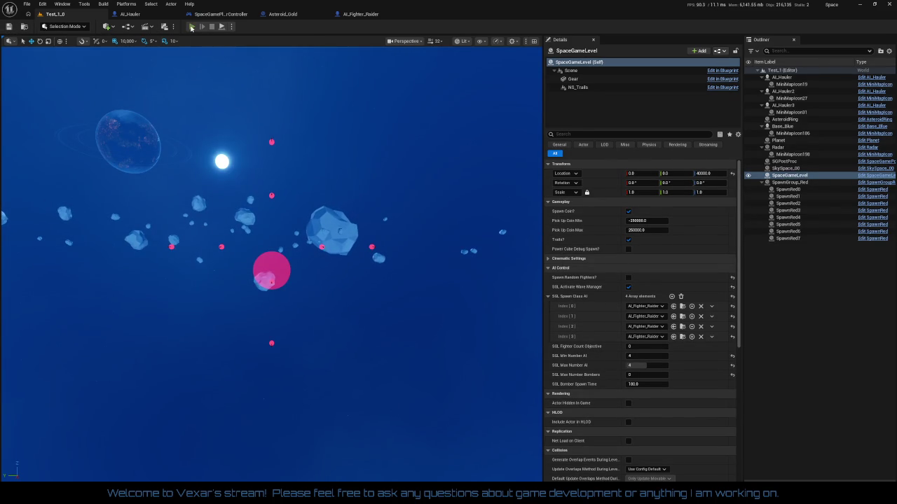
pyautogui.click(191, 27)
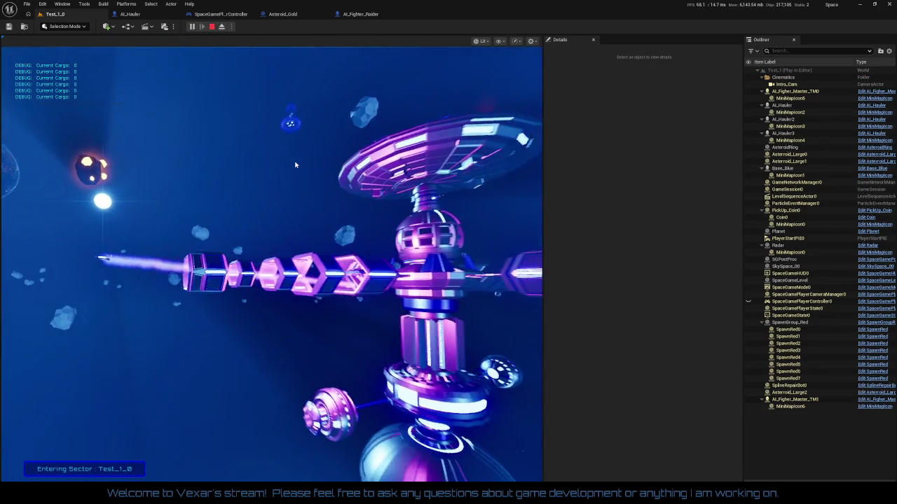